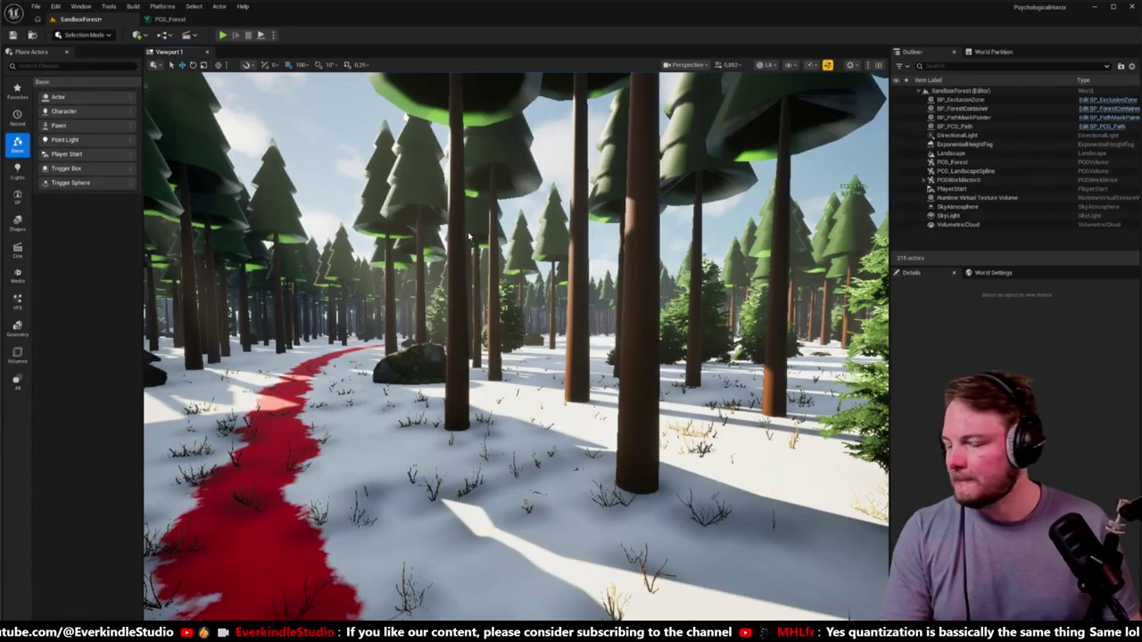
# Fly through the forest, then playtest the level by walking along the red path.
pyautogui.press('w')
pyautogui.press('w')
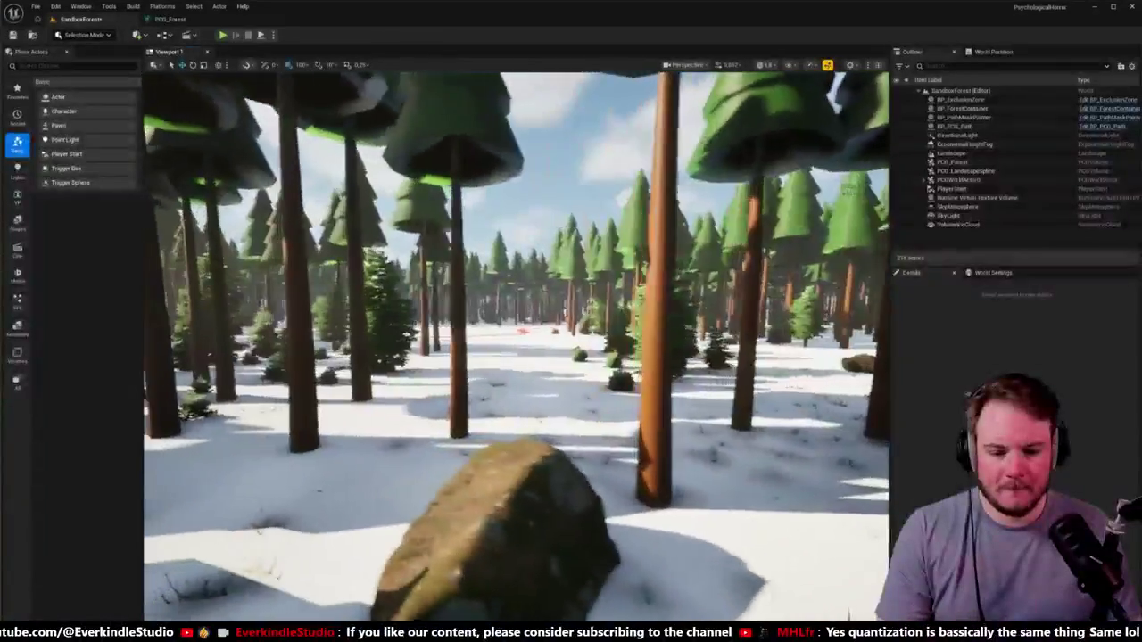
pyautogui.press('w')
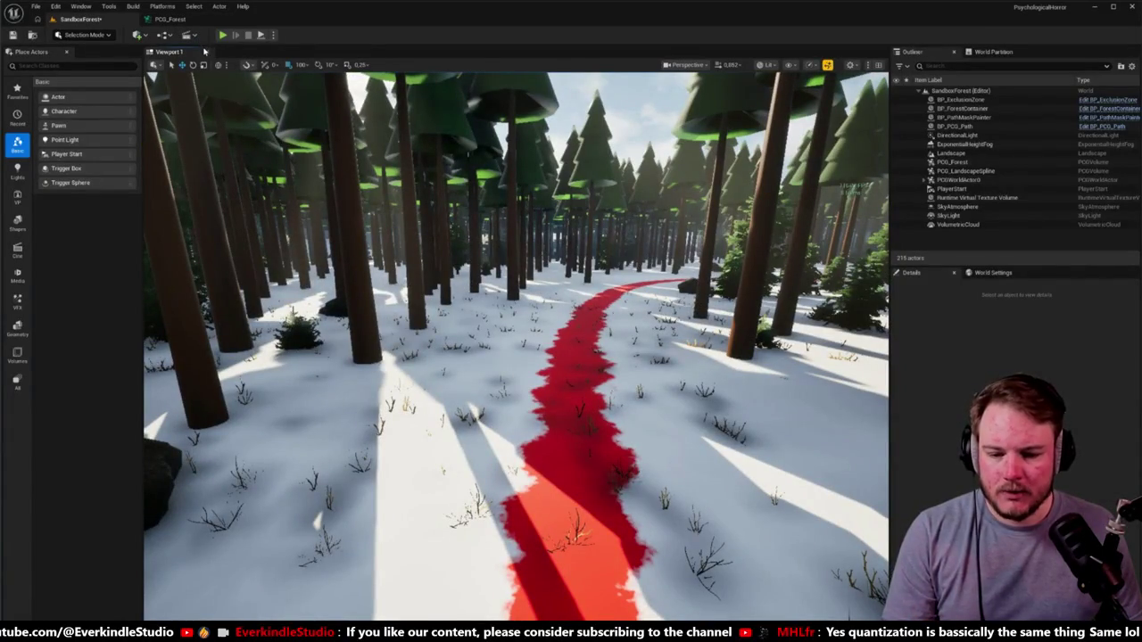
pyautogui.hotkey('ctrl', 'space')
pyautogui.hotkey('ctrl', 'space')
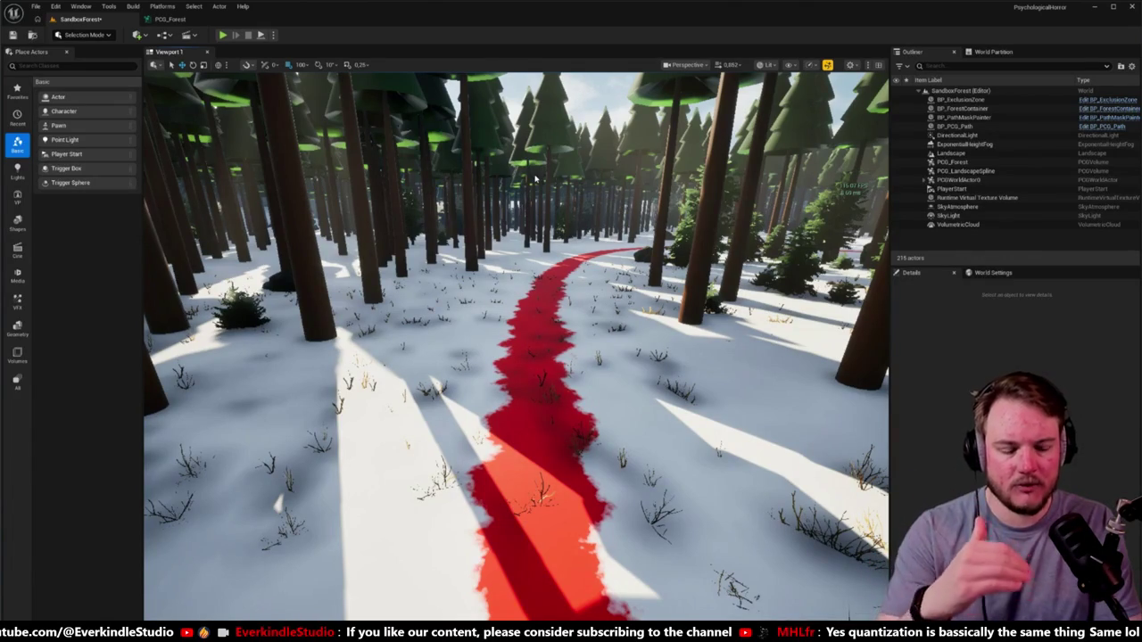
pyautogui.hotkey('alt', 'p')
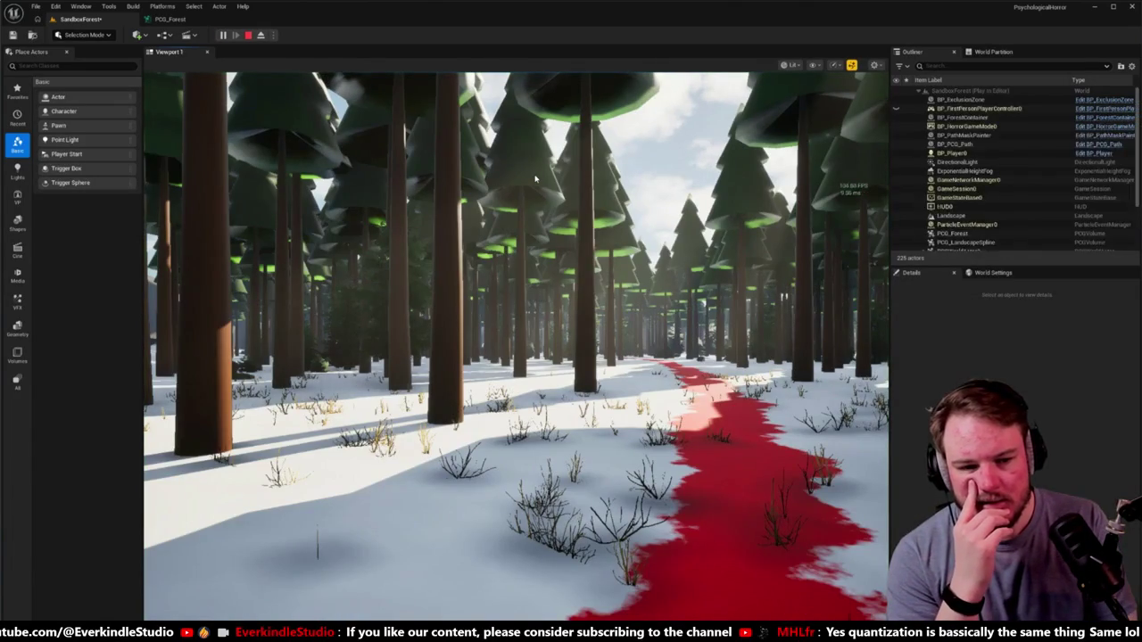
pyautogui.click(536, 187)
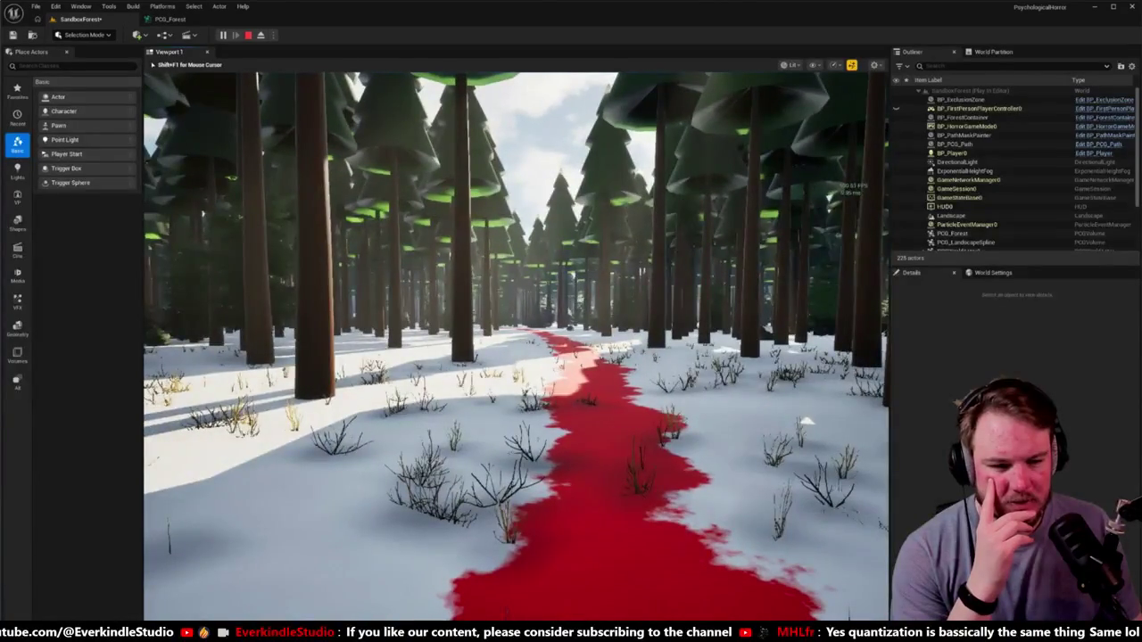
pyautogui.press('w')
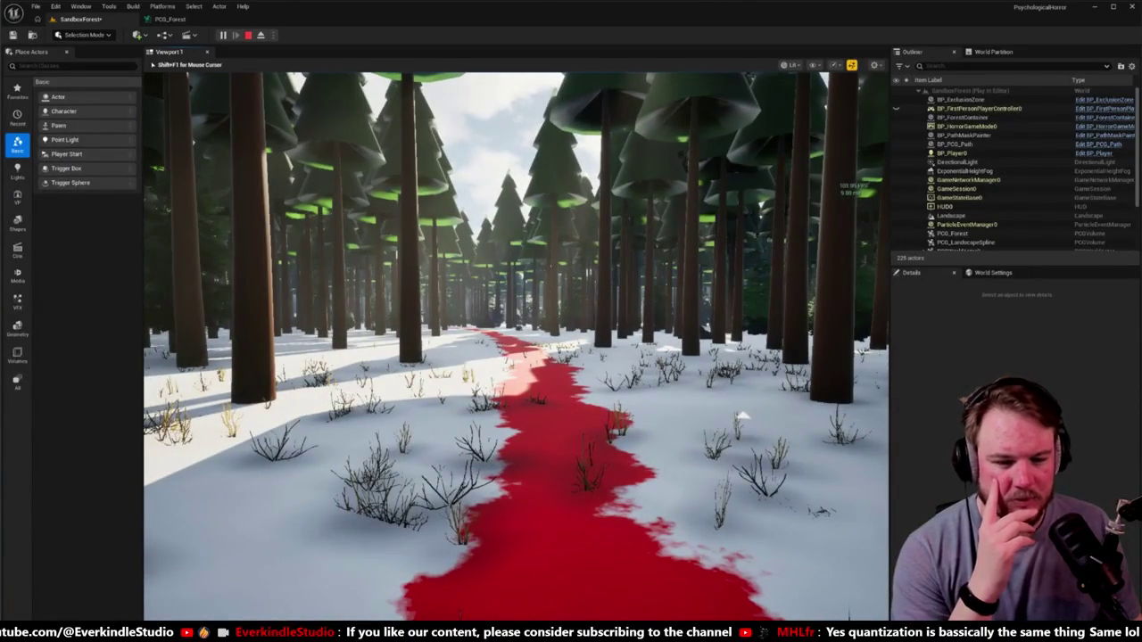
pyautogui.press('w')
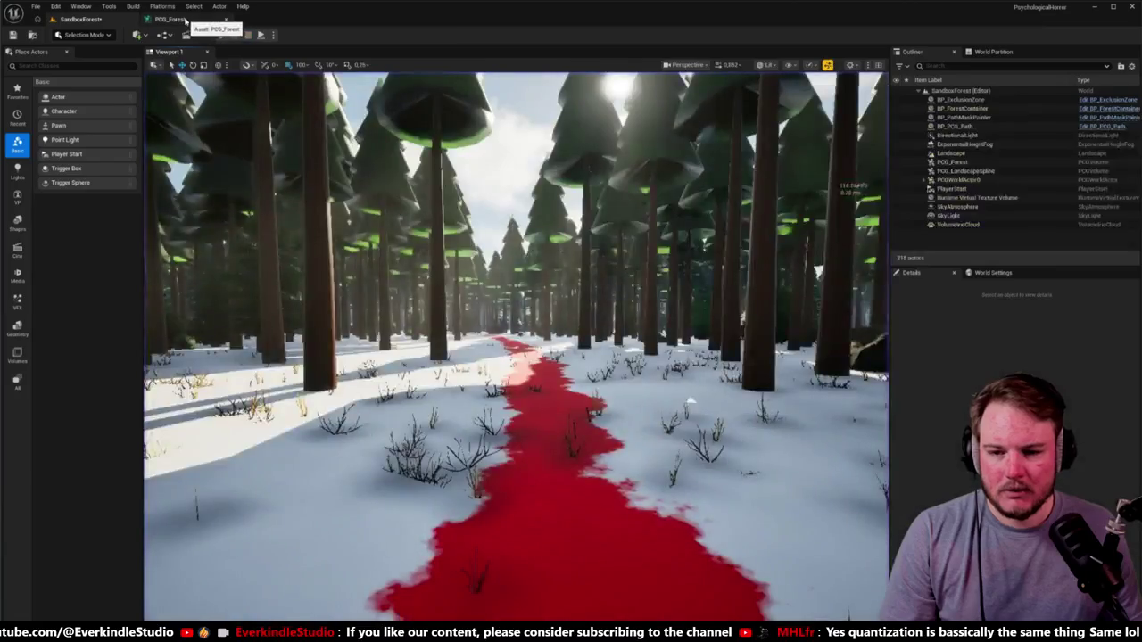
# Set the Static Mesh Spawner's shrub entries, Index [0] to [7], to FoliageInstancedStaticMeshComponent.
pyautogui.click(171, 19)
pyautogui.click(660, 247)
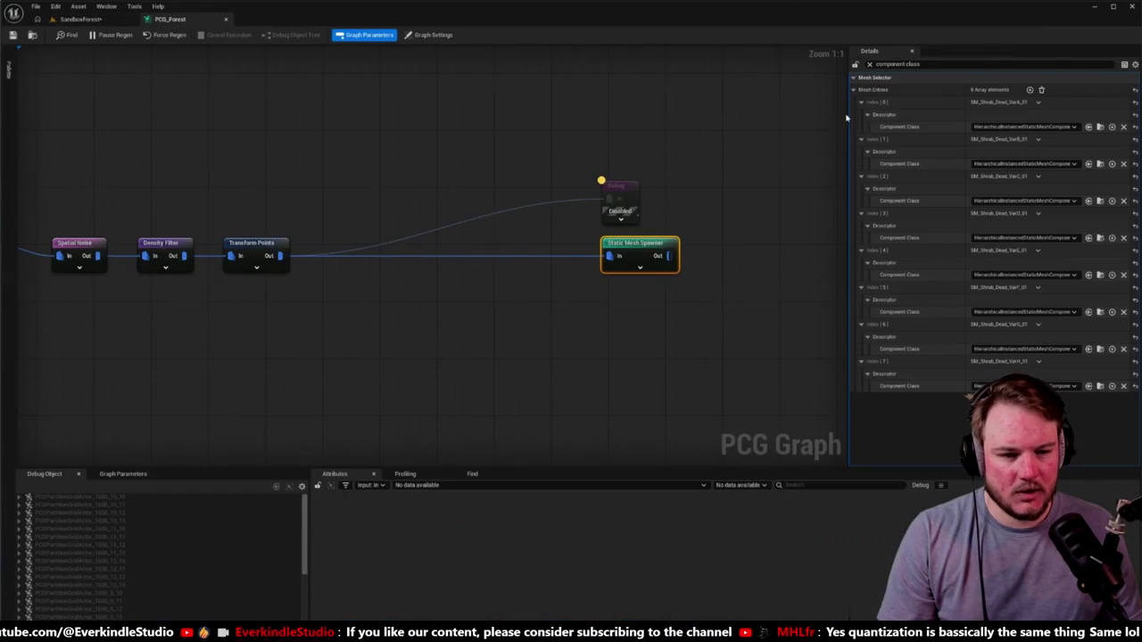
pyautogui.click(981, 126)
pyautogui.click(1005, 168)
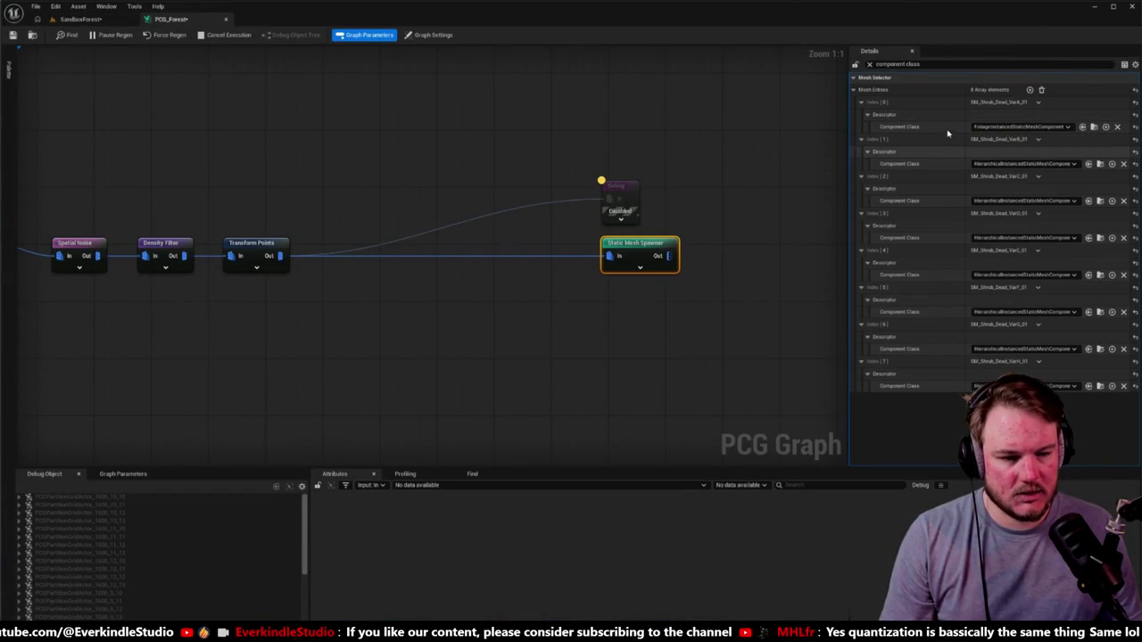
pyautogui.keyDown('shift'); pyautogui.click(954, 201); pyautogui.keyUp('shift')
pyautogui.keyDown('shift'); pyautogui.click(953, 238); pyautogui.keyUp('shift')
pyautogui.keyDown('shift'); pyautogui.click(953, 275); pyautogui.keyUp('shift')
pyautogui.keyDown('shift'); pyautogui.click(951, 313); pyautogui.keyUp('shift')
pyautogui.keyDown('shift'); pyautogui.click(950, 350); pyautogui.keyUp('shift')
pyautogui.keyDown('shift'); pyautogui.click(950, 386); pyautogui.keyUp('shift')
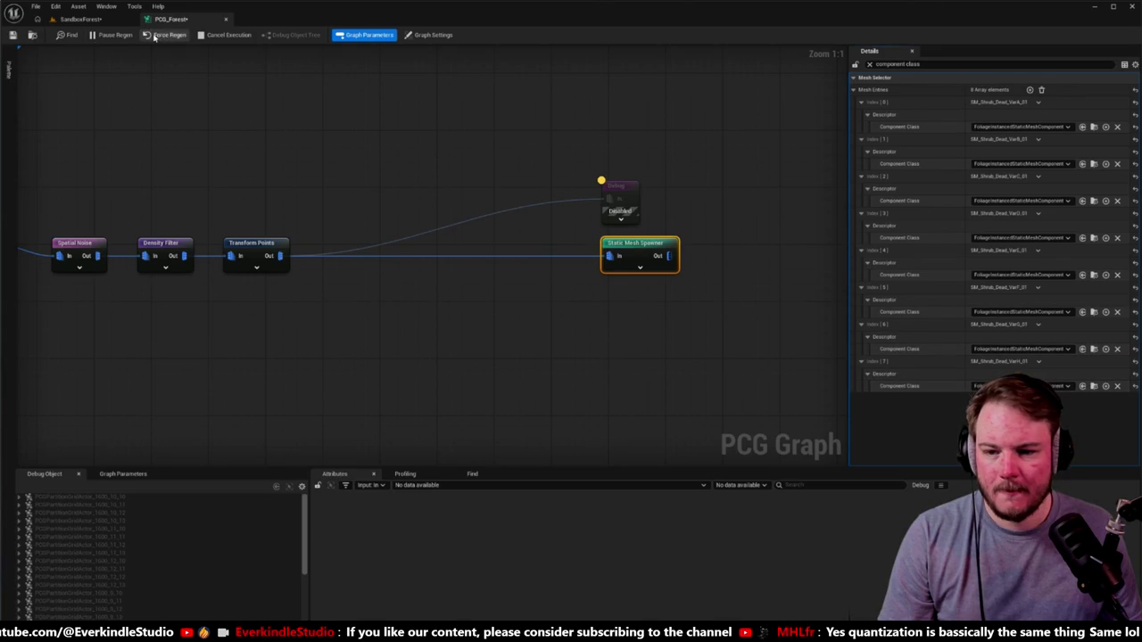
pyautogui.click(101, 19)
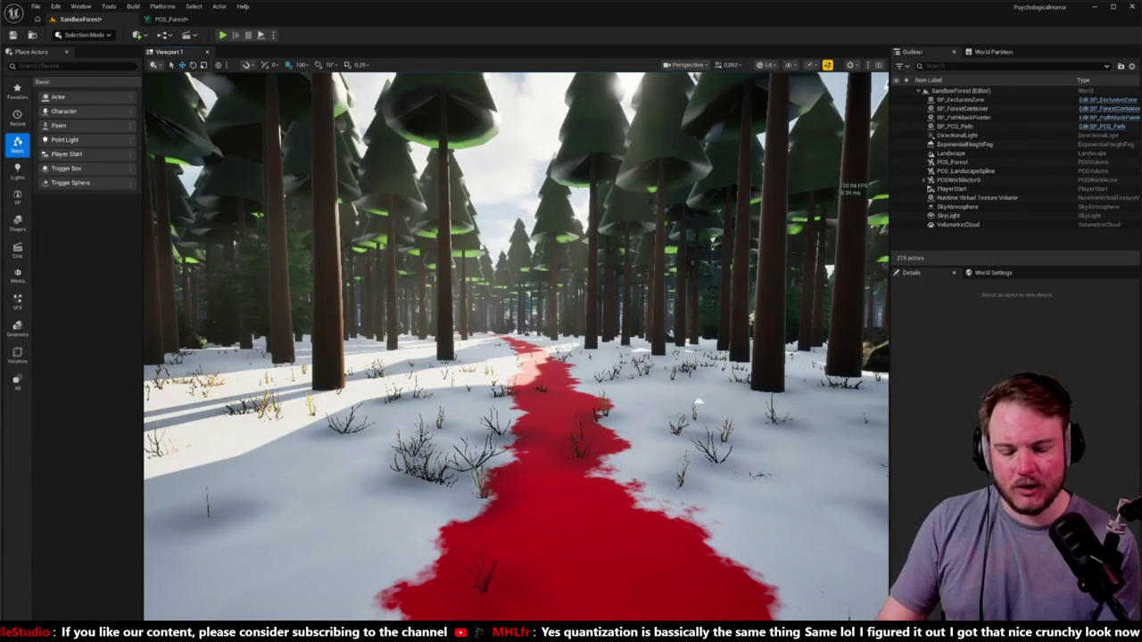
pyautogui.moveTo(515, 346); pyautogui.dragTo(493, 389)
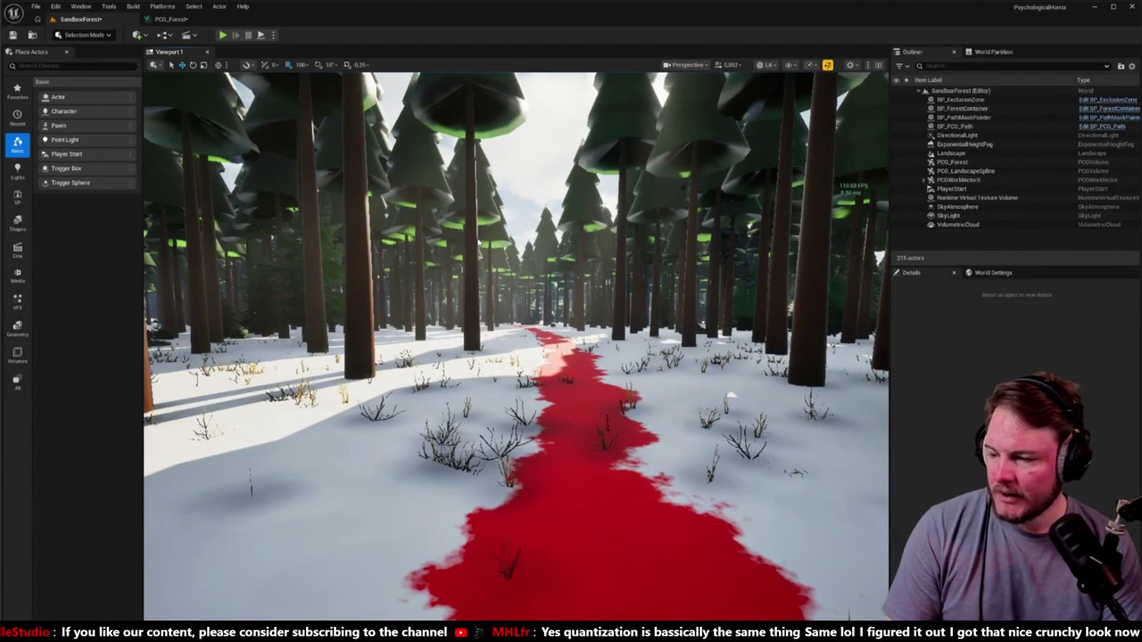
pyautogui.moveTo(526, 273); pyautogui.dragTo(591, 284)
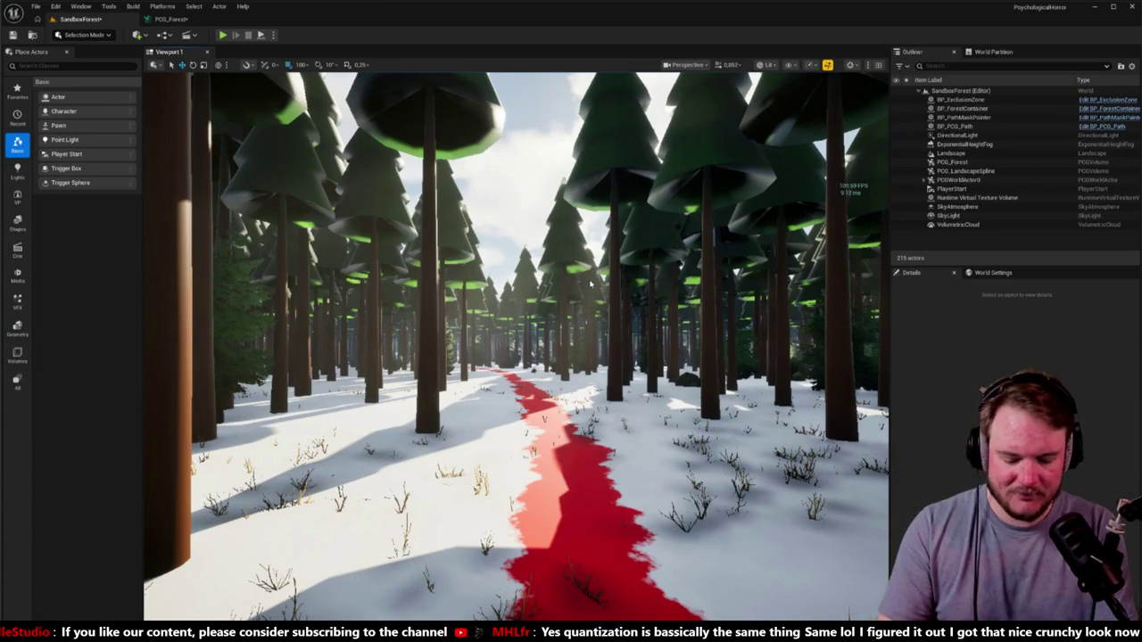
pyautogui.hotkey('alt', 'p')
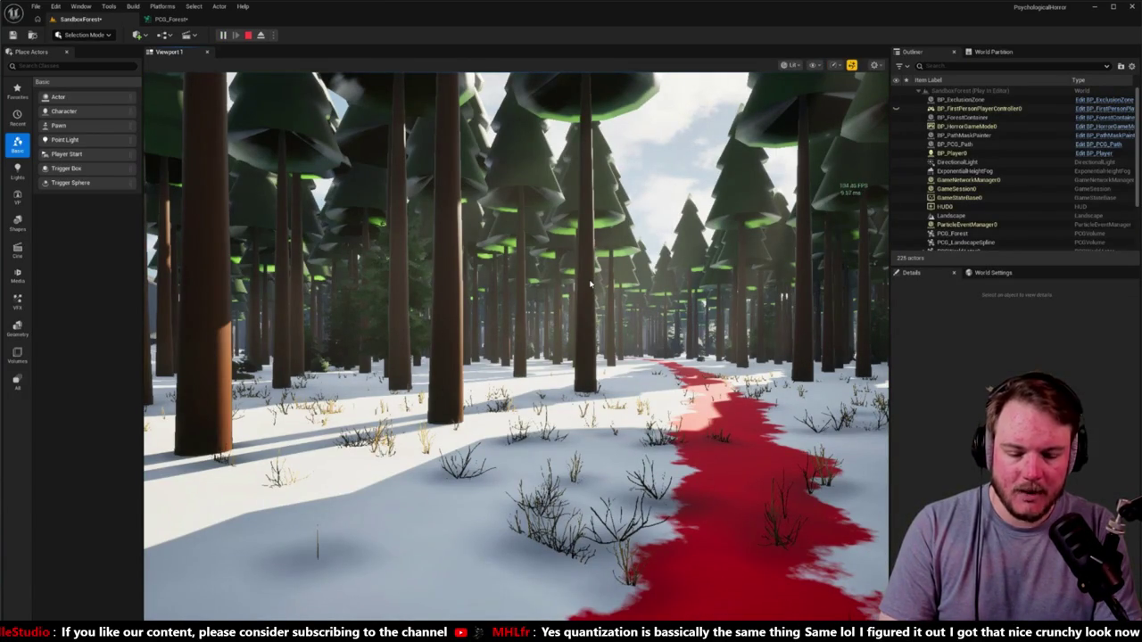
pyautogui.click(564, 254)
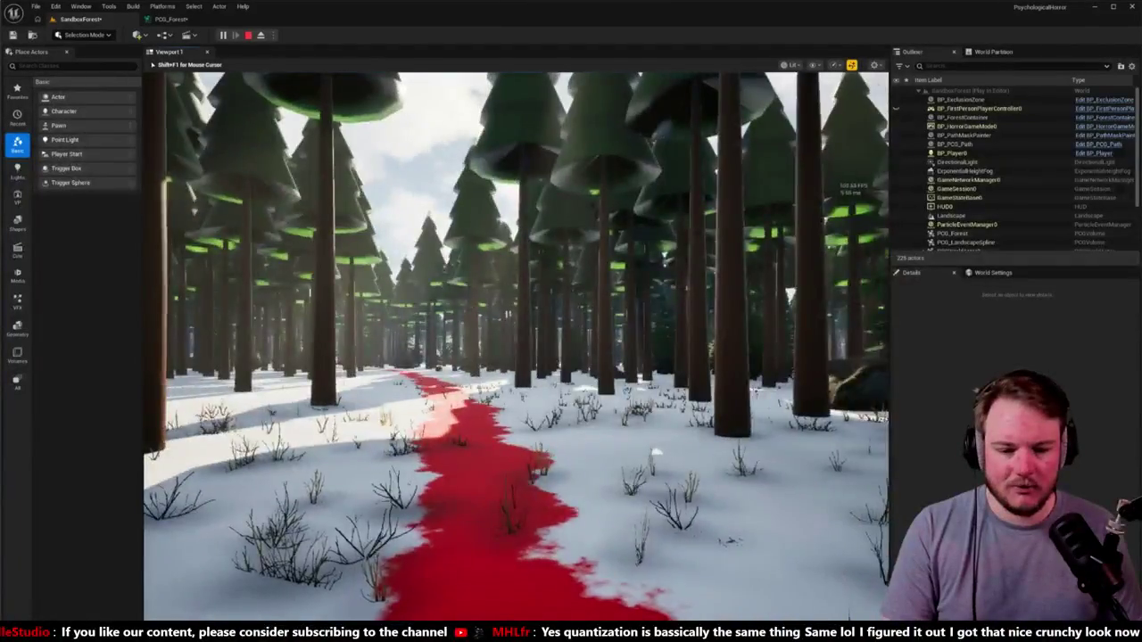
pyautogui.press('w')
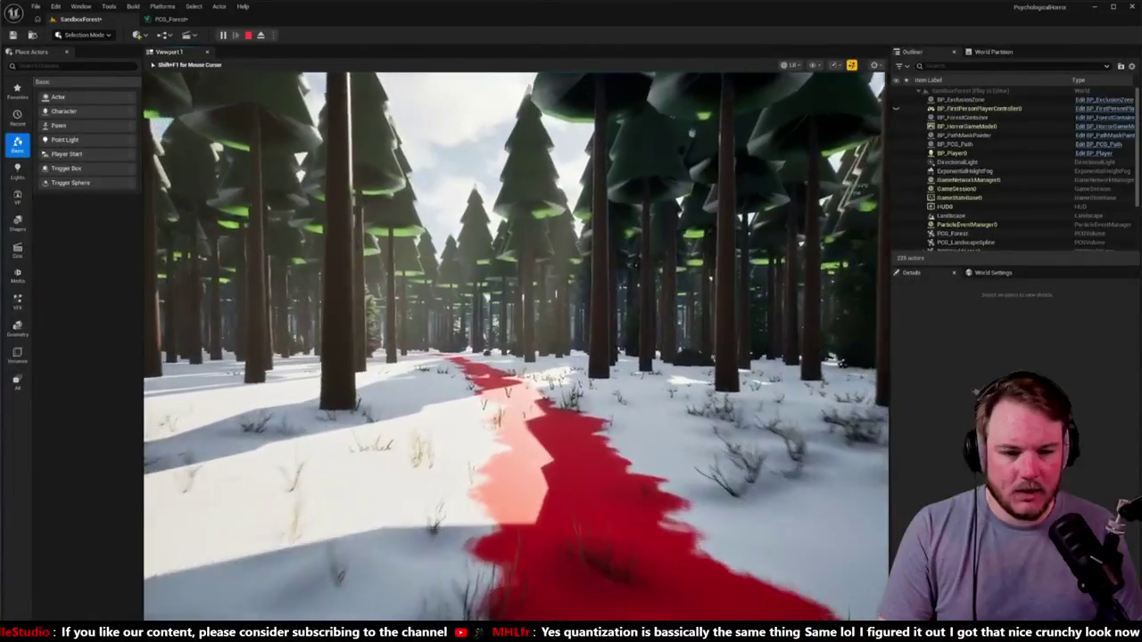
pyautogui.press('w')
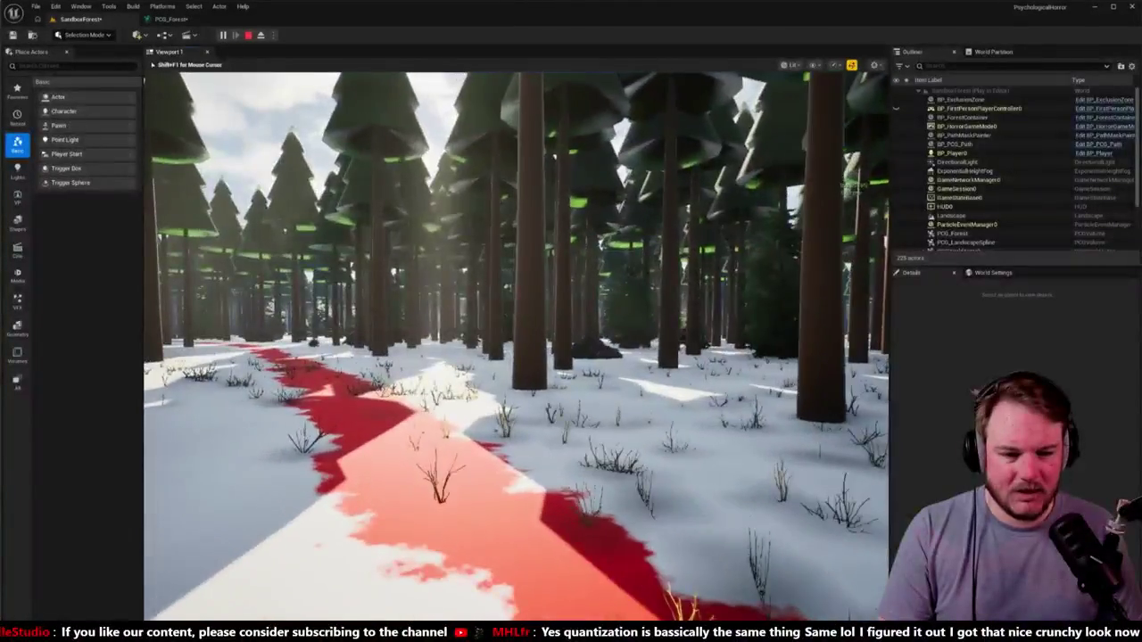
pyautogui.press('w')
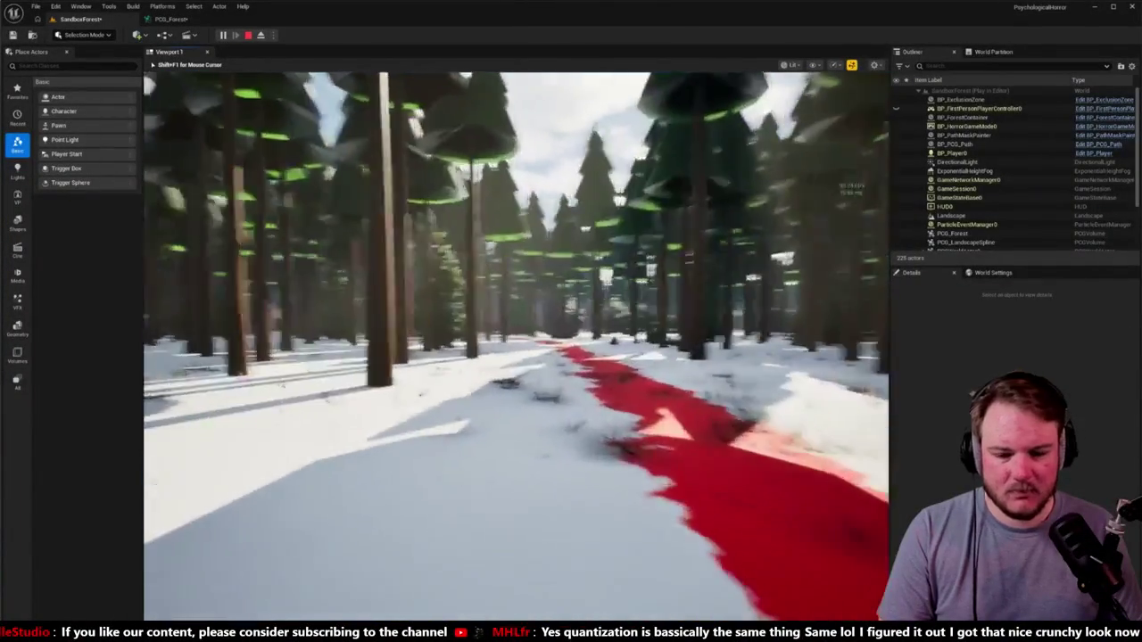
pyautogui.press('w')
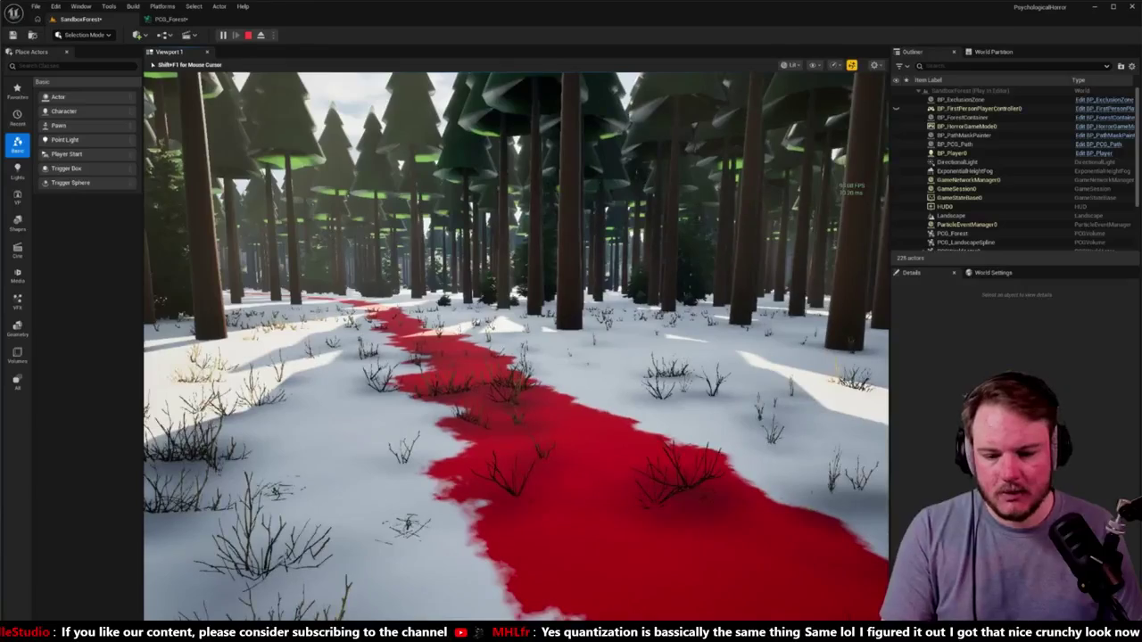
pyautogui.hotkey('shift', 'F1')
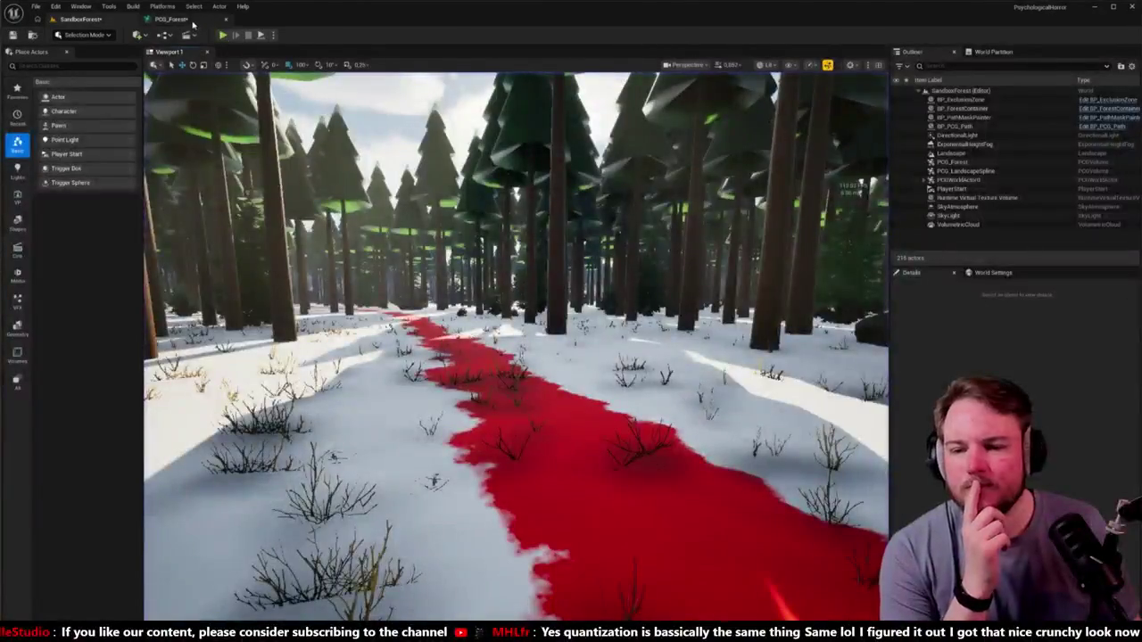
# Select all eight SM_Shrub_Dead meshes and open them in Bulk Edit via Property Matrix.
pyautogui.click(170, 19)
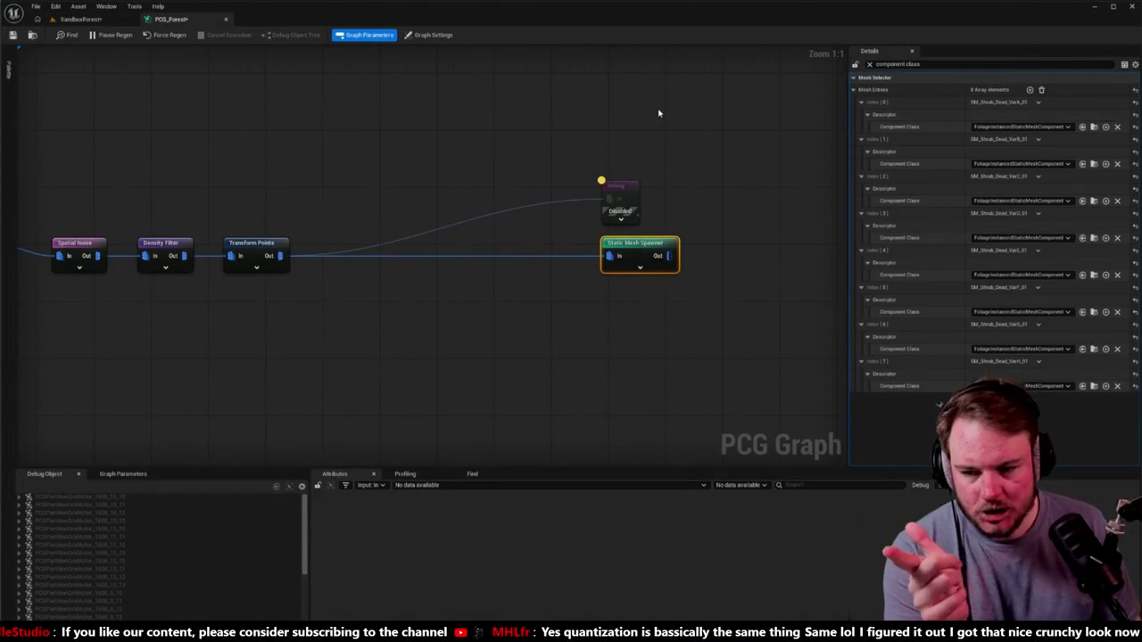
pyautogui.click(433, 35)
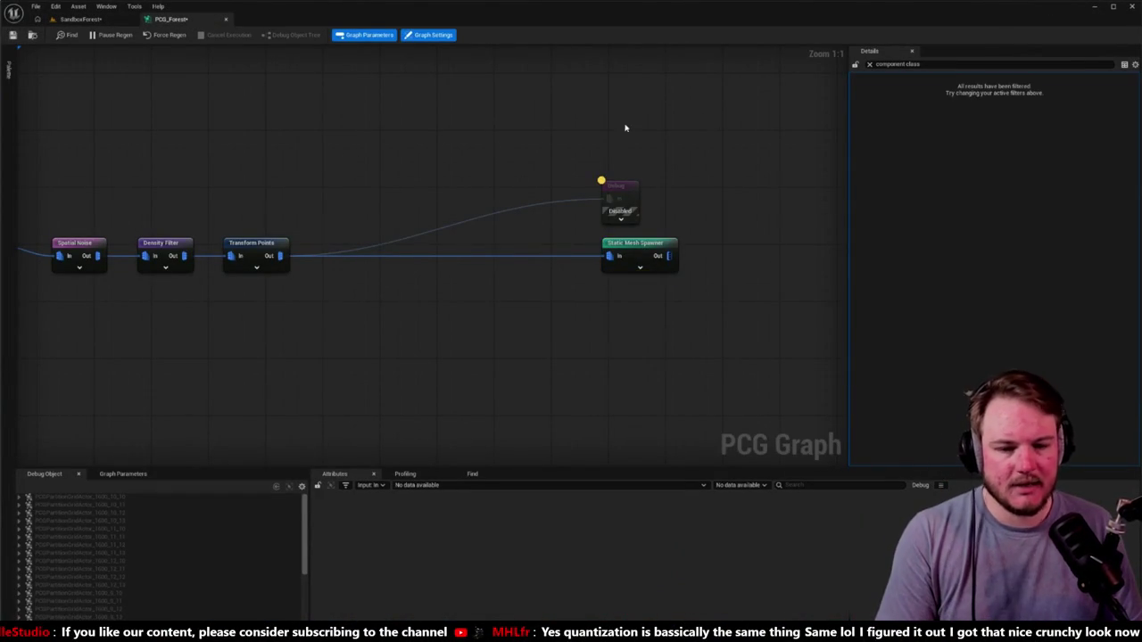
pyautogui.hotkey('ctrl', 'space')
pyautogui.click(398, 412)
pyautogui.keyDown('shift'); pyautogui.click(723, 415); pyautogui.keyUp('shift')
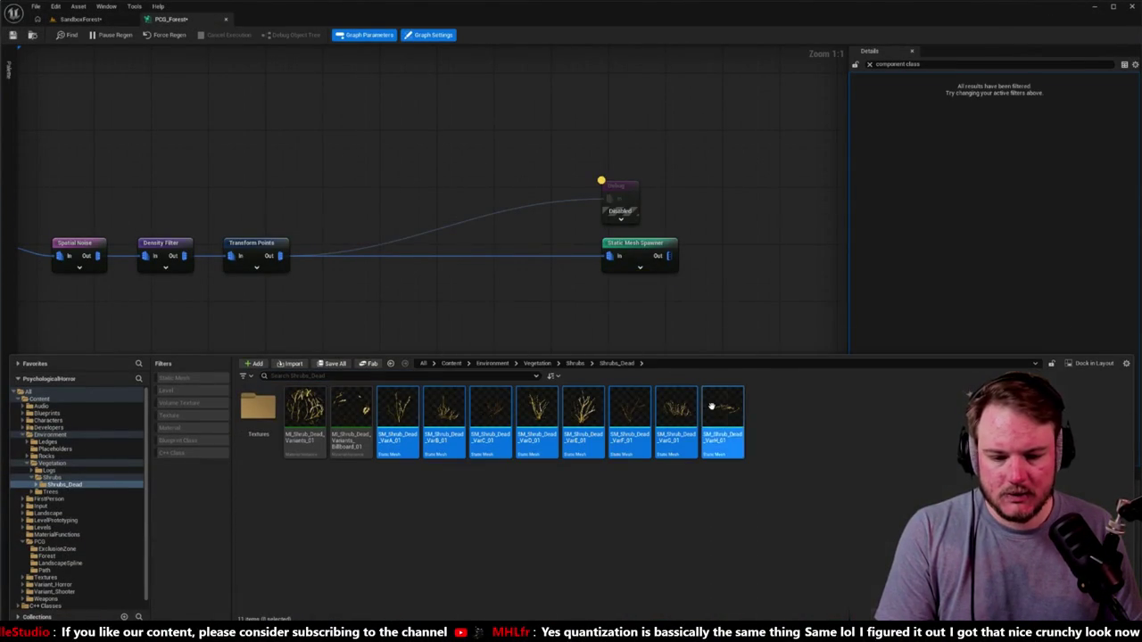
pyautogui.rightClick(723, 415)
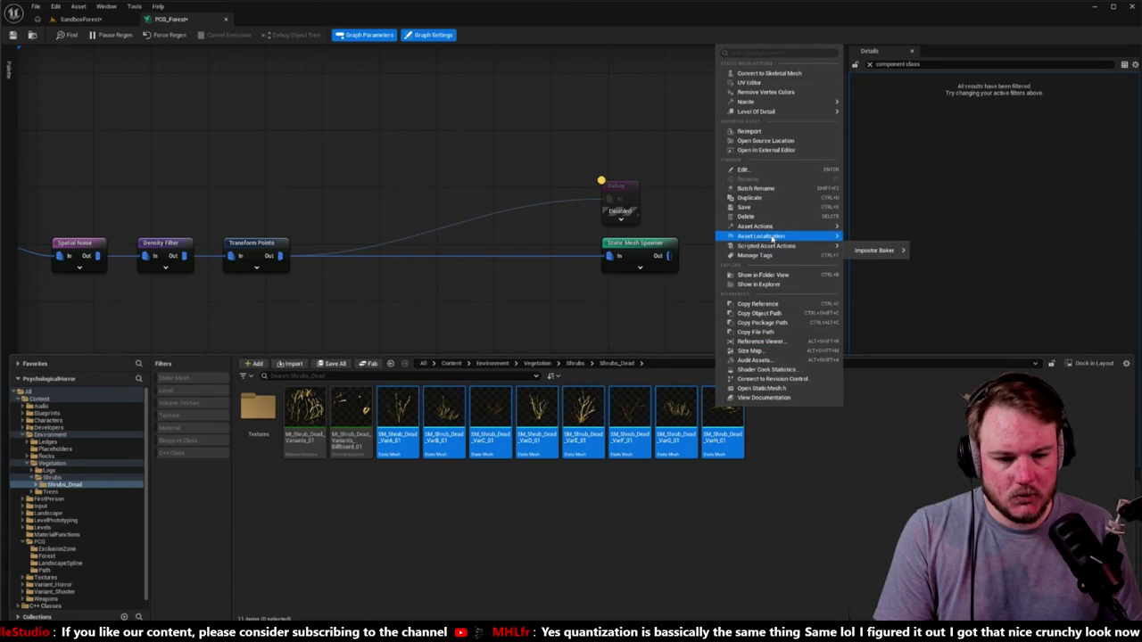
pyautogui.moveTo(776, 229)
pyautogui.click(897, 348)
# Search the matrix properties for 'cast' and 'shad' and expand the Static Mesh group.
pyautogui.click(786, 66)
pyautogui.write('cast')
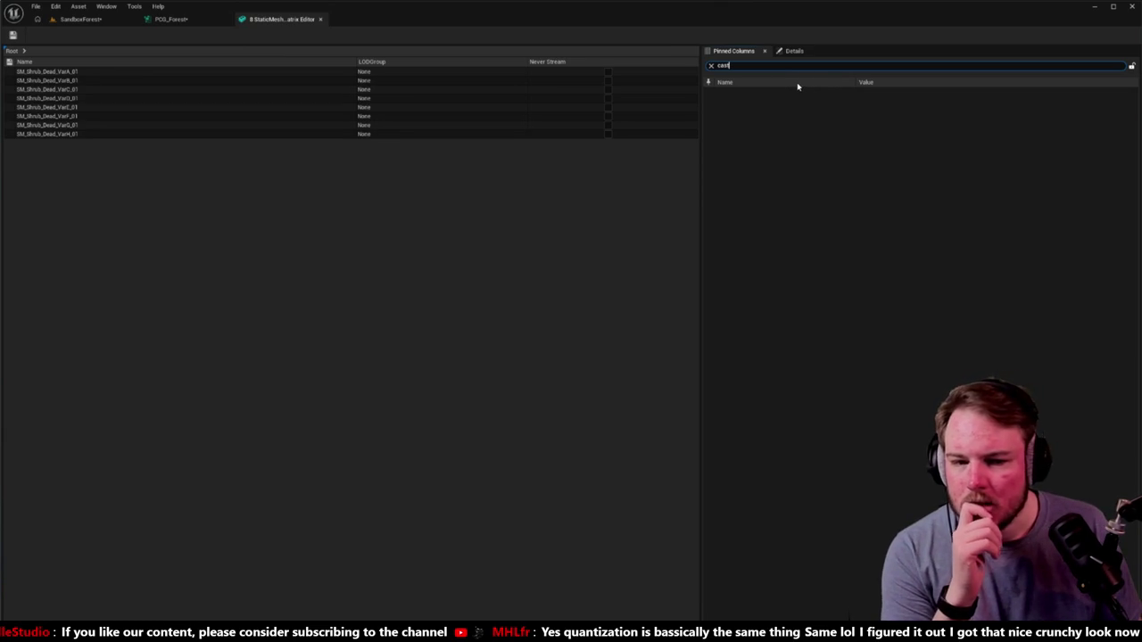
pyautogui.click(711, 66)
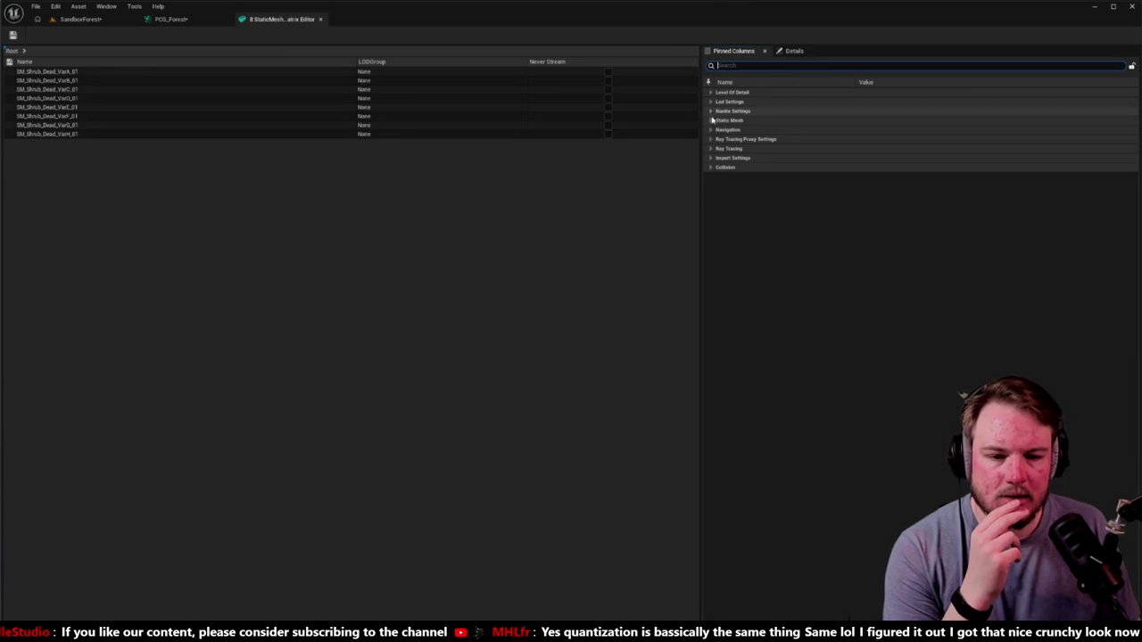
pyautogui.click(712, 120)
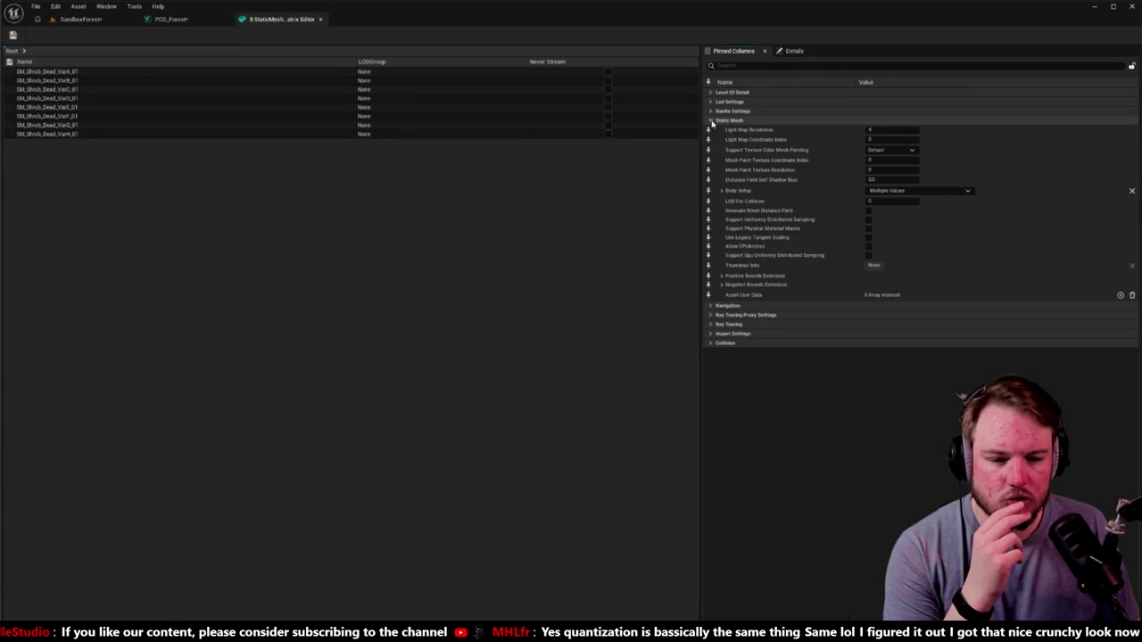
pyautogui.click(797, 66)
pyautogui.write('shad')
pyautogui.hotkey('ctrl', 'a')
pyautogui.press('BackSpace')
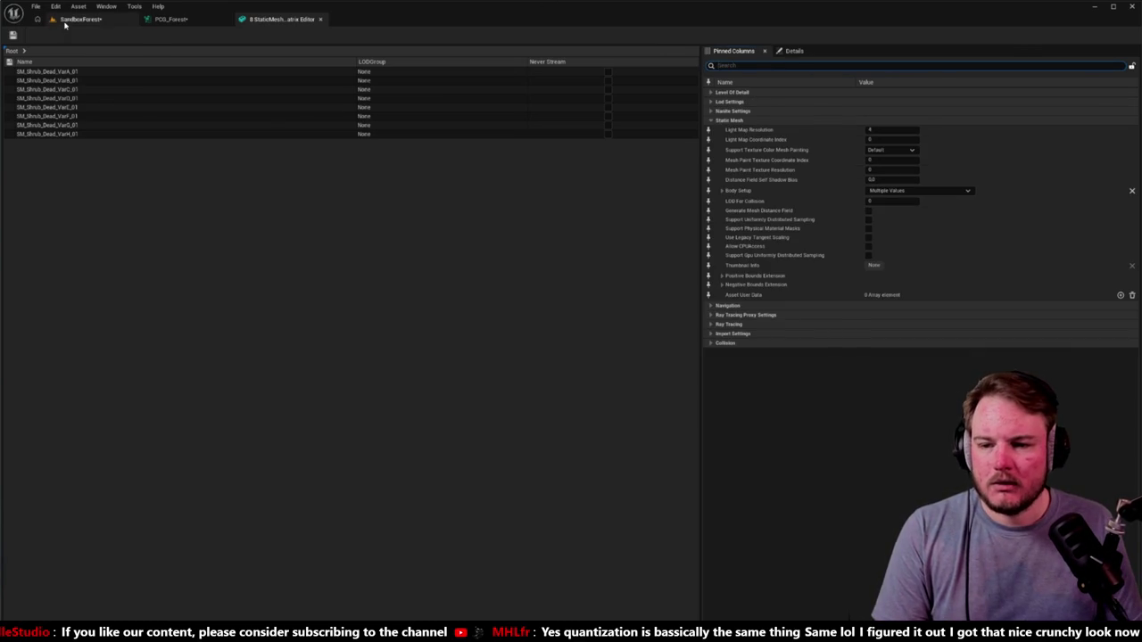
pyautogui.click(66, 20)
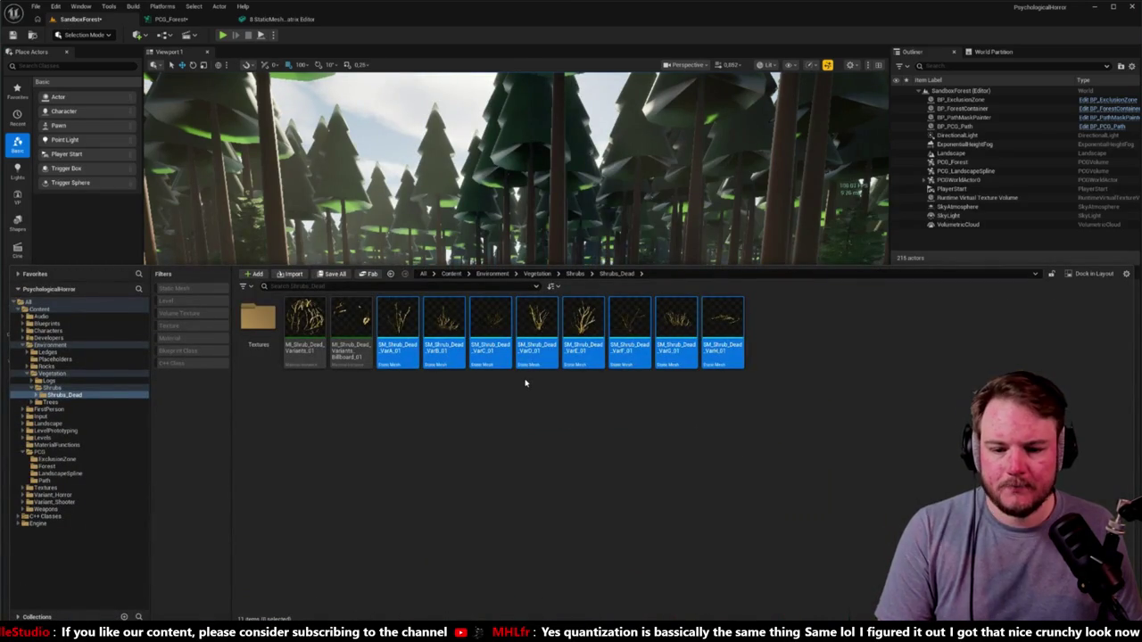
# Reopen the eight shrub meshes in editors, close the property matrix, and show SM_Shrub_Dead_VarA.
pyautogui.click(398, 330)
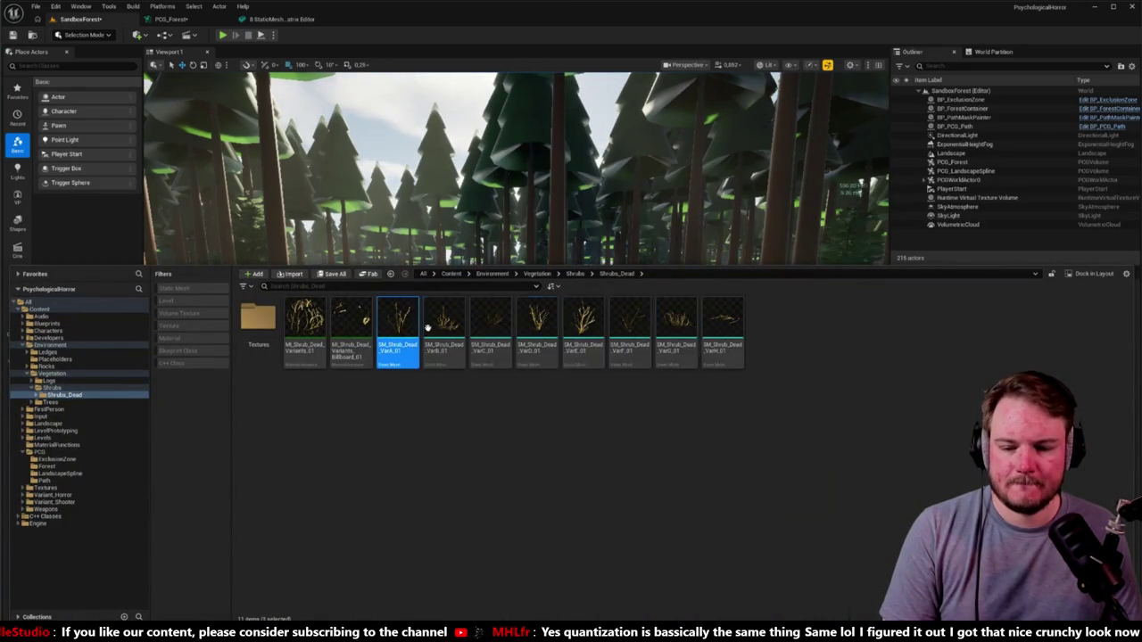
pyautogui.keyDown('shift'); pyautogui.click(718, 327); pyautogui.keyUp('shift')
pyautogui.doubleClick(730, 327)
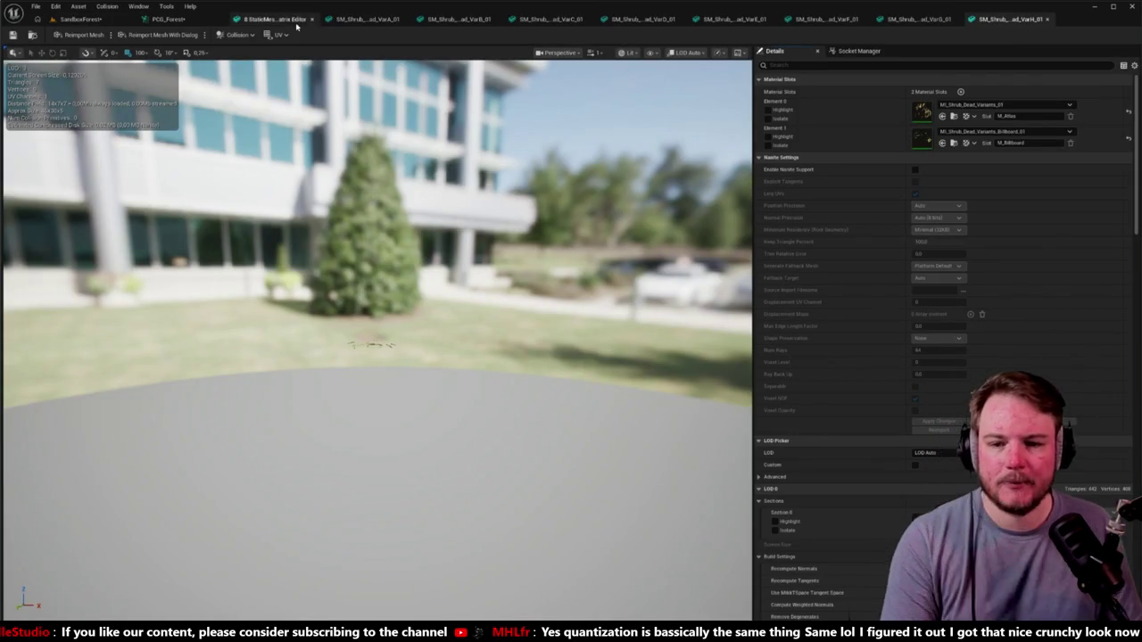
pyautogui.click(286, 20)
pyautogui.click(310, 18)
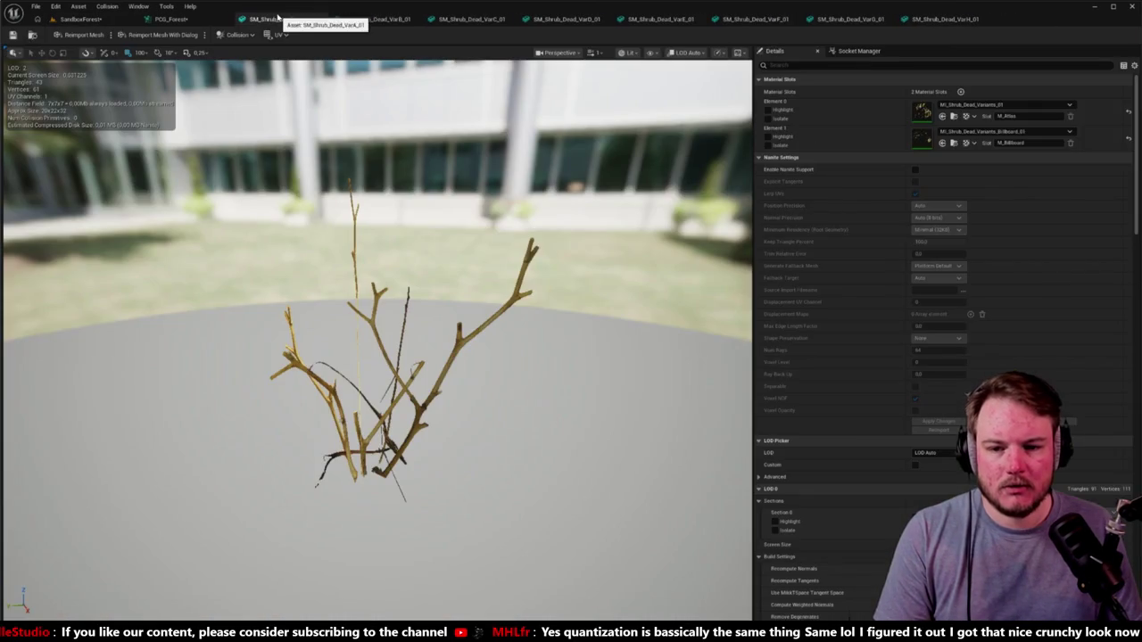
# Search SM_Shrub_Dead_VarA's details for 'shad', then close the shrub mesh tabs beside PCG_Forest.
pyautogui.click(889, 64)
pyautogui.write('cast')
pyautogui.press('BackSpace')
pyautogui.press('BackSpace')
pyautogui.press('BackSpace')
pyautogui.write('shad')
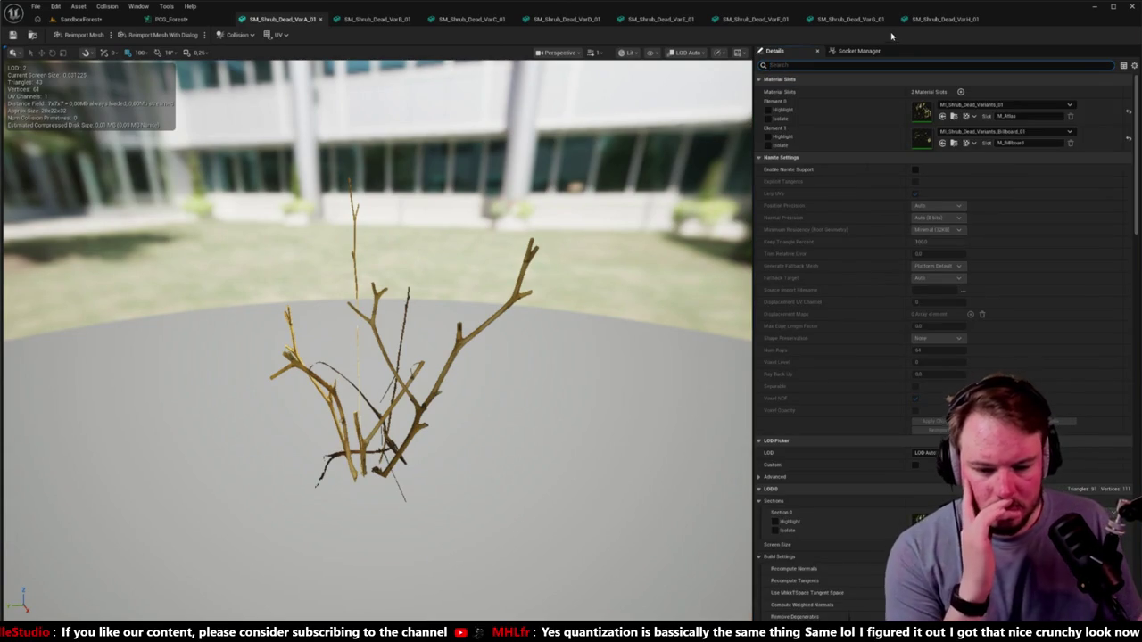
pyautogui.scroll(-3, 975, 334)
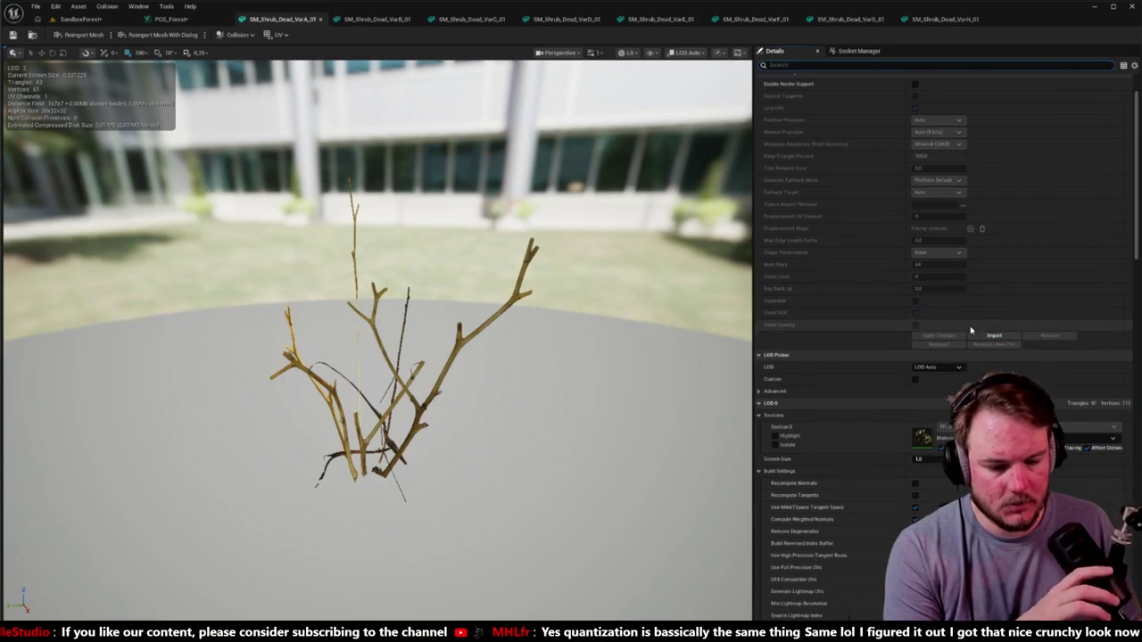
pyautogui.scroll(-14, 979, 331)
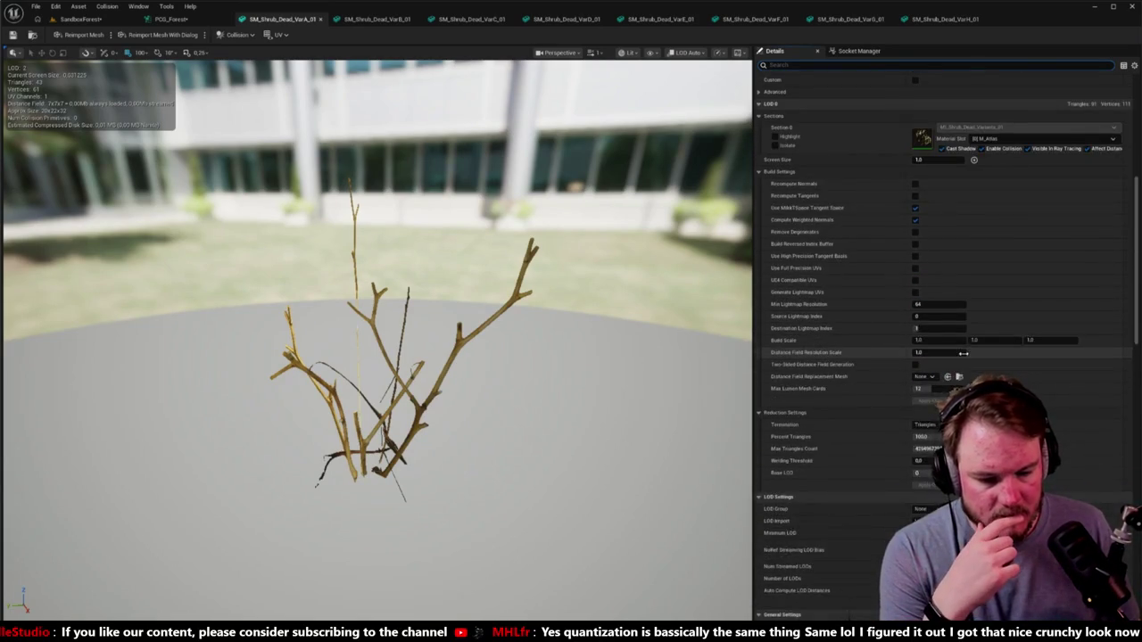
pyautogui.scroll(-7, 963, 358)
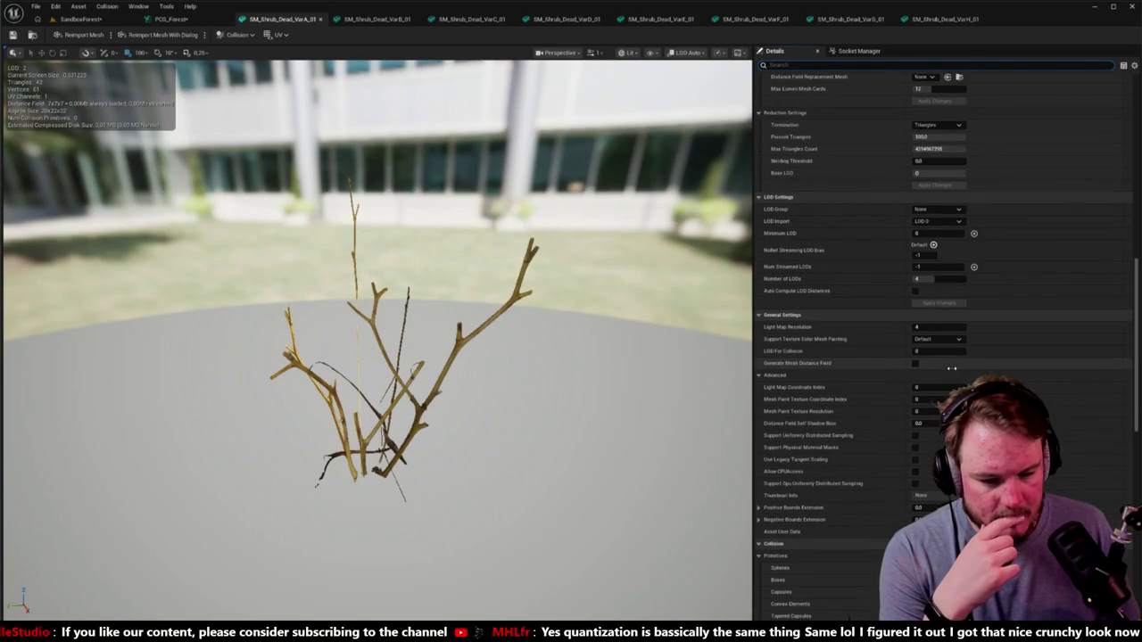
pyautogui.scroll(-4, 952, 369)
pyautogui.scroll(-8, 952, 373)
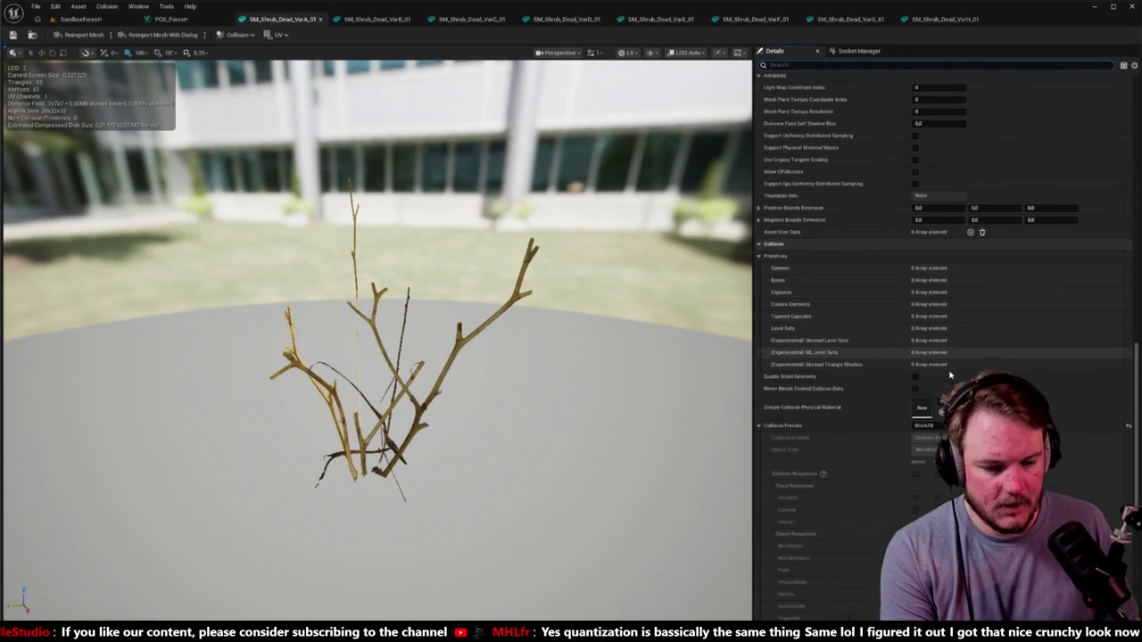
pyautogui.scroll(-11, 951, 375)
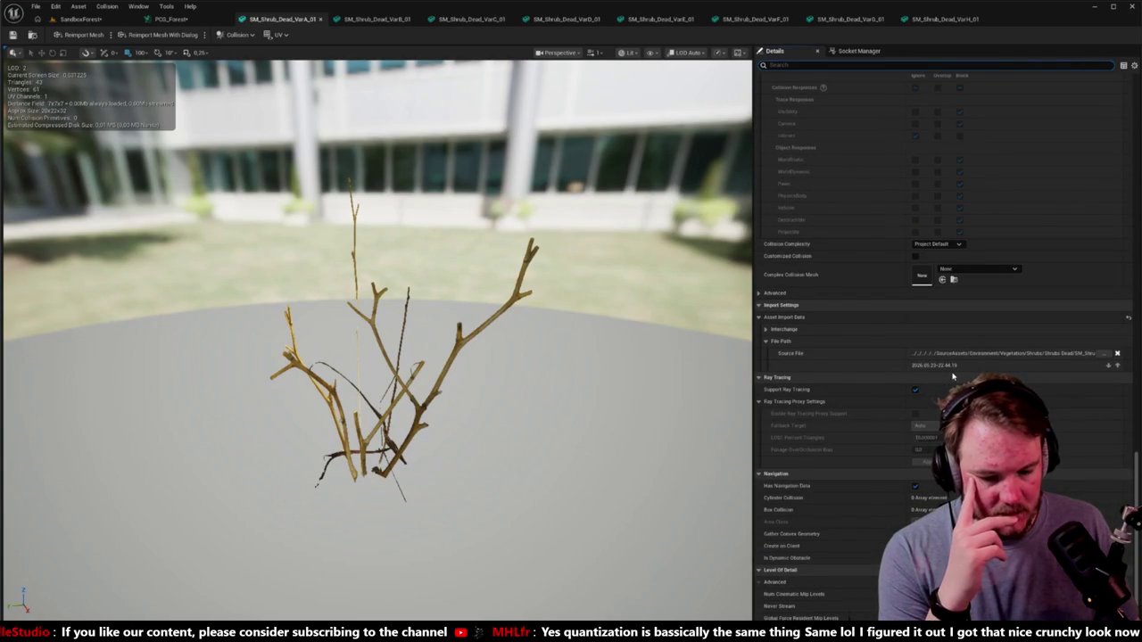
pyautogui.click(169, 19)
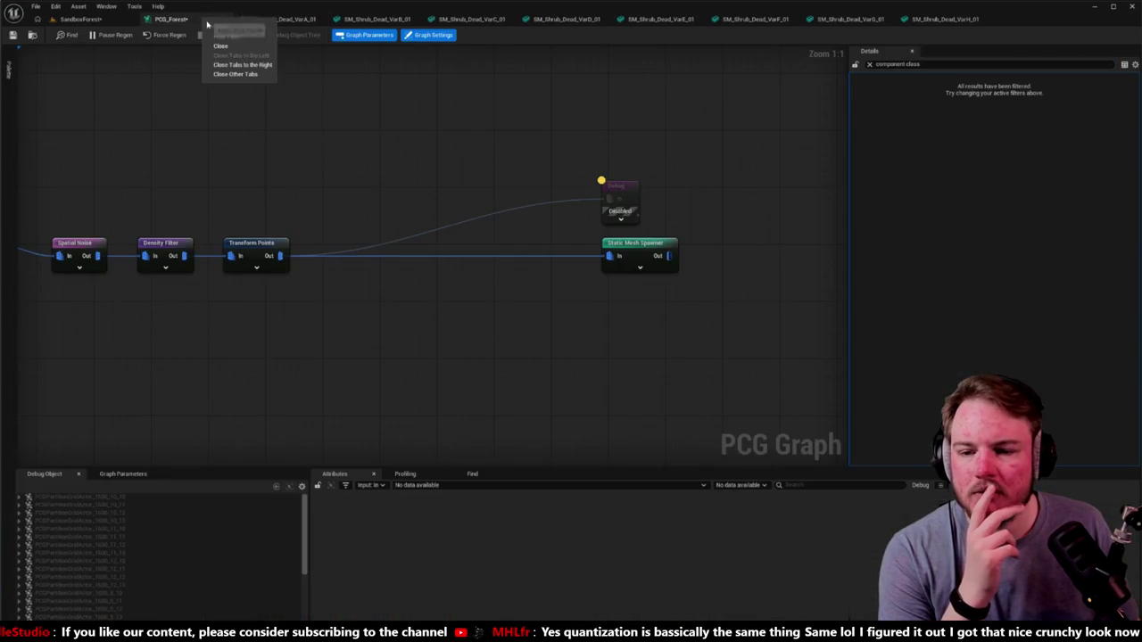
pyautogui.click(642, 248)
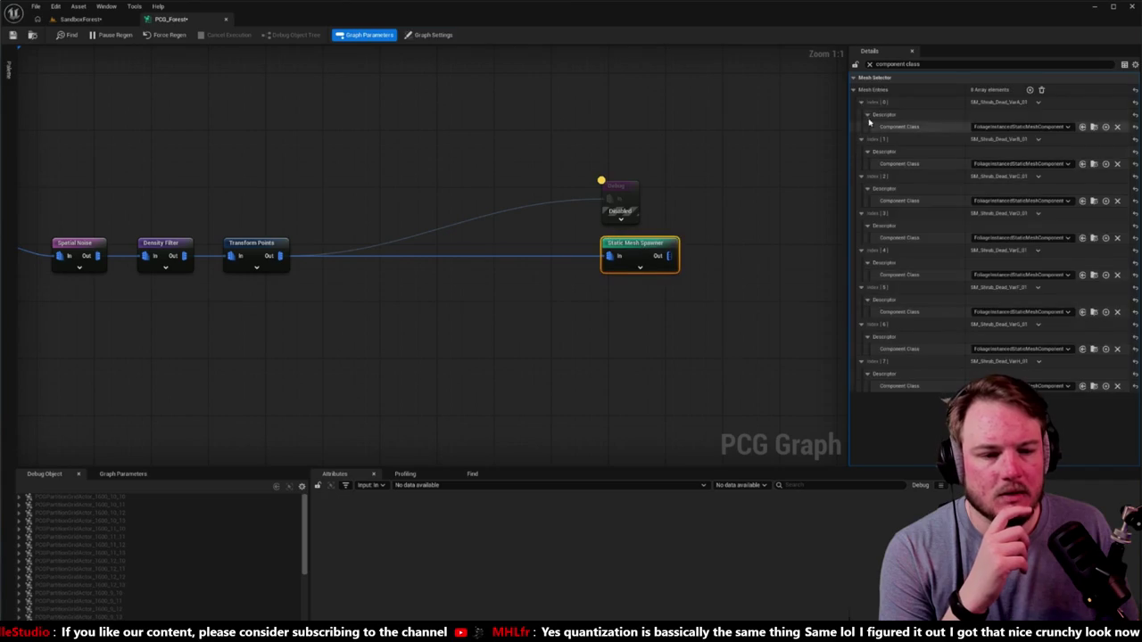
# Clear the Details filter and expand Mesh Entries Index [0] down to its Descriptor.
pyautogui.click(870, 64)
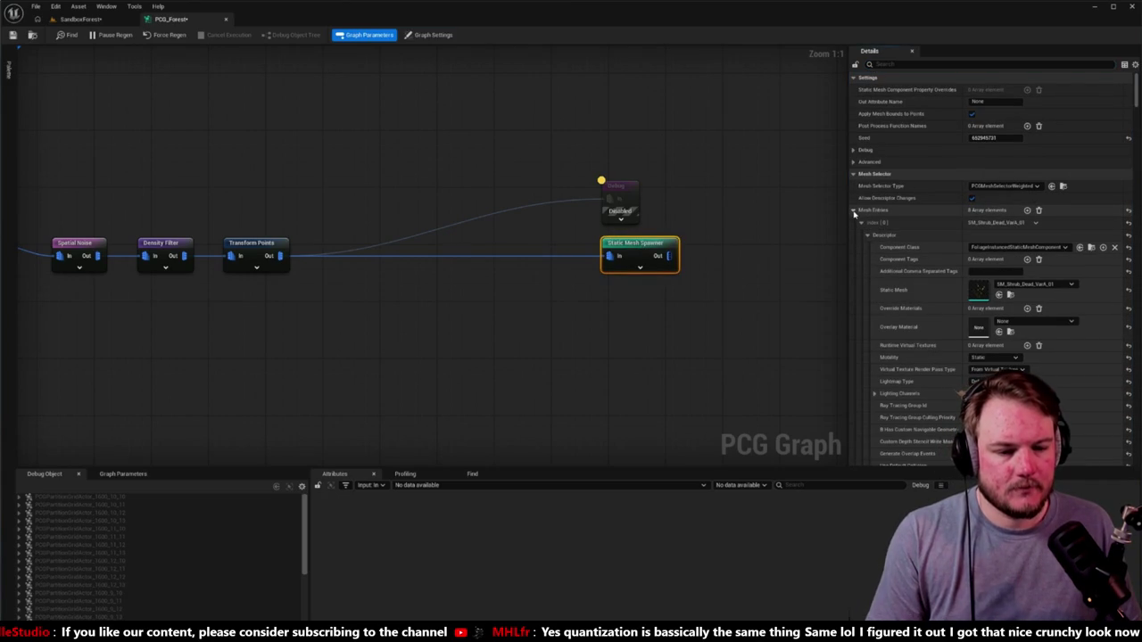
pyautogui.press('capslock')
pyautogui.click(854, 210)
pyautogui.click(854, 211)
pyautogui.click(861, 222)
pyautogui.scroll(-1, 869, 245)
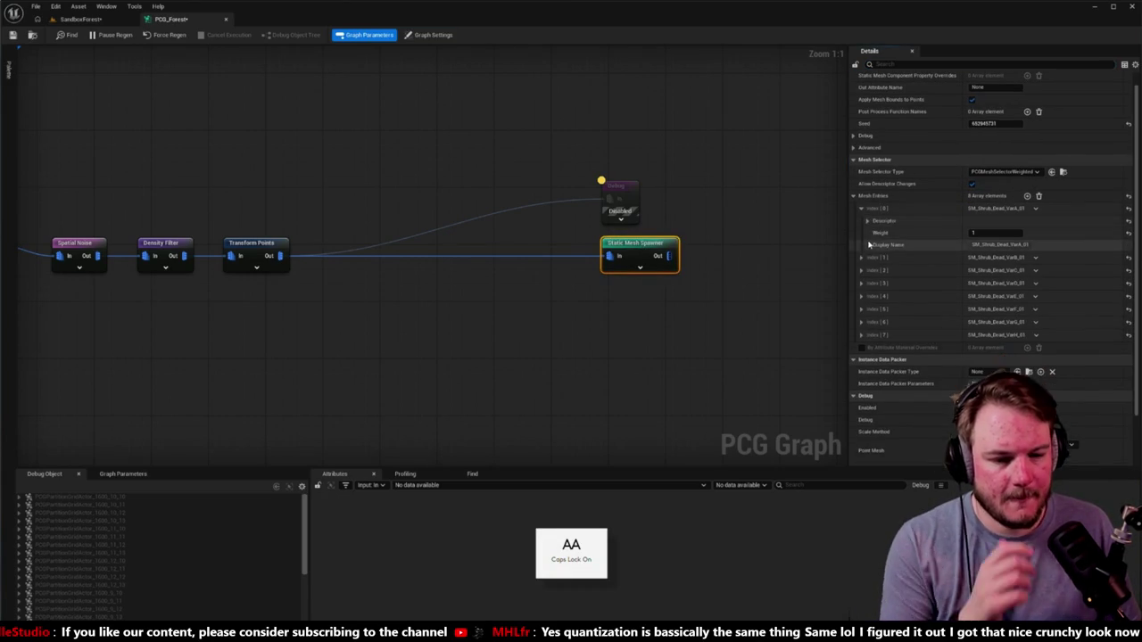
pyautogui.click(867, 221)
# Change the first shrub entry's Collision Presets from BlockAll to NoCollision.
pyautogui.scroll(-3, 879, 237)
pyautogui.scroll(-2, 881, 240)
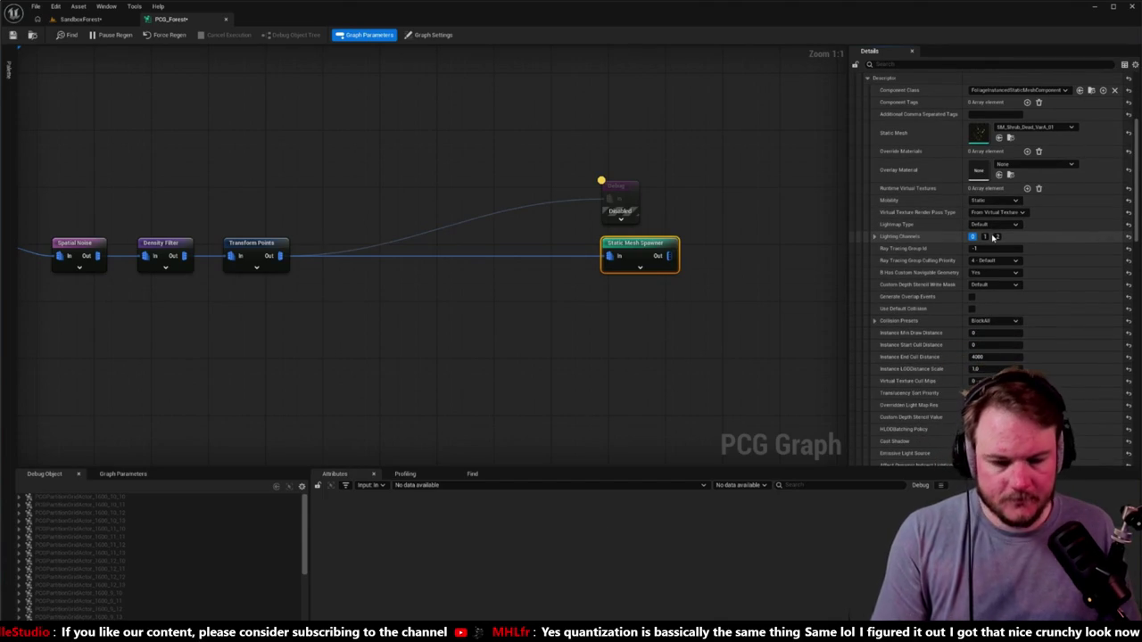
pyautogui.press('capslock')
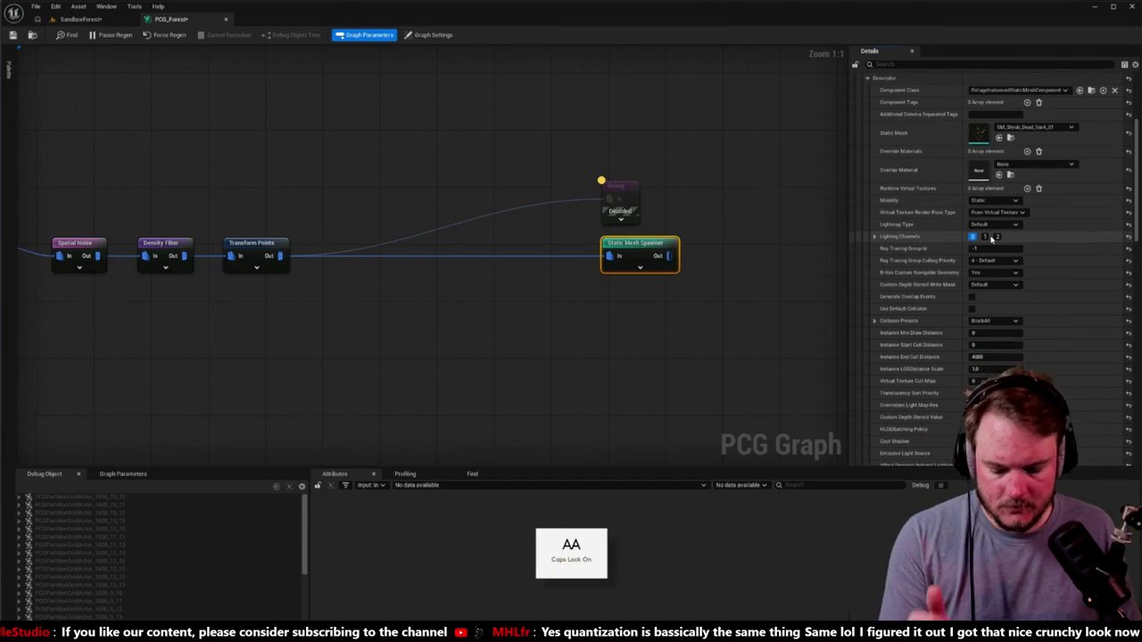
pyautogui.scroll(-1, 964, 248)
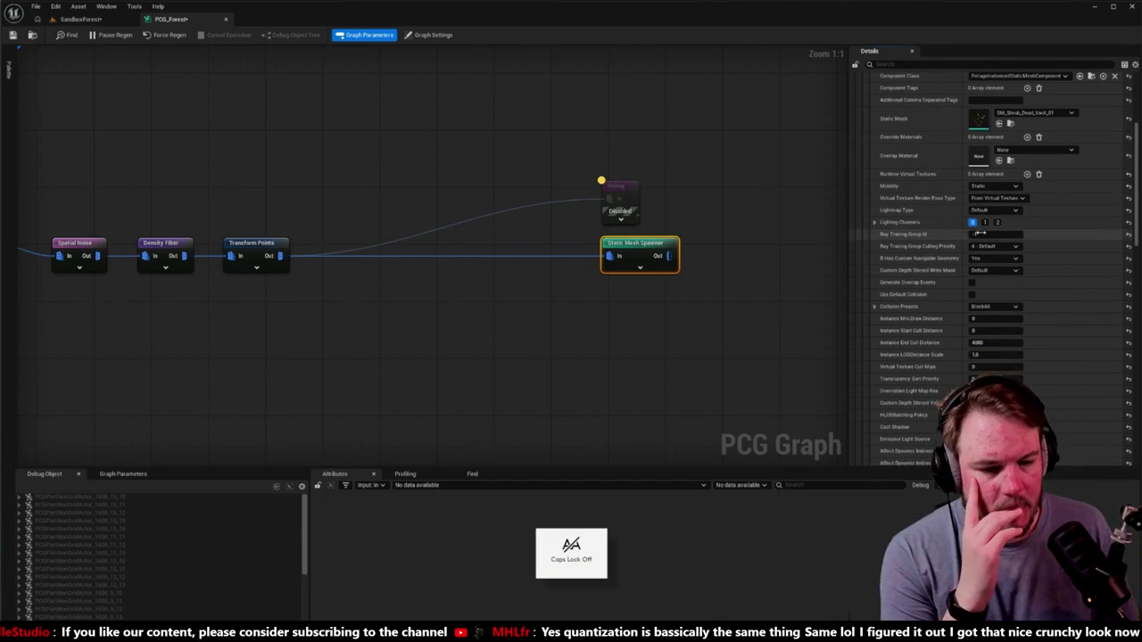
pyautogui.scroll(-3, 940, 277)
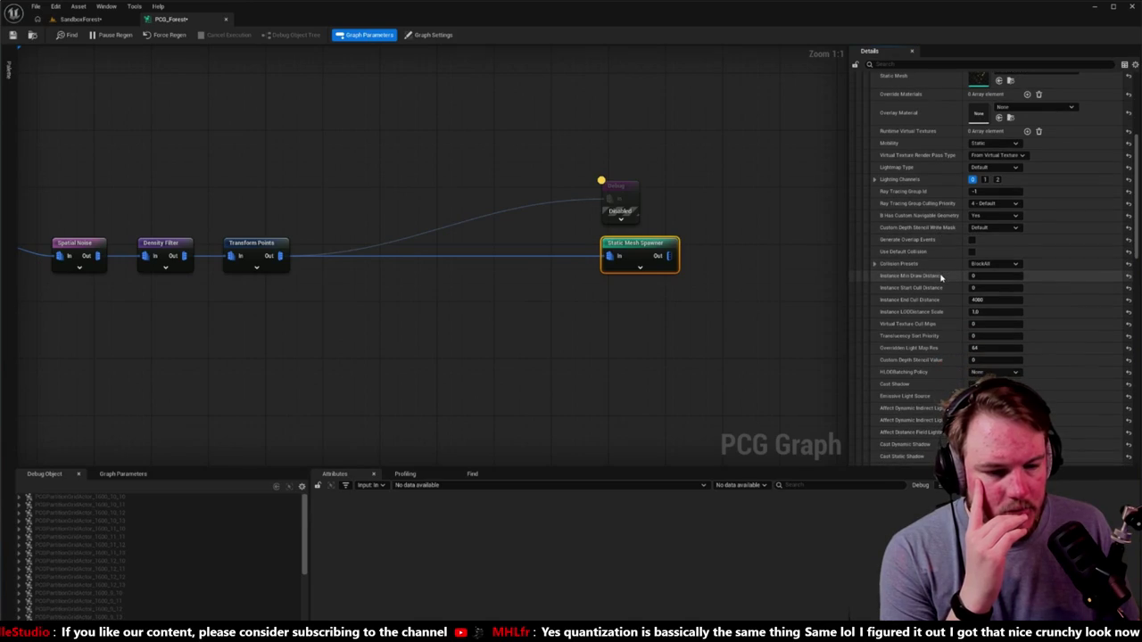
pyautogui.click(992, 264)
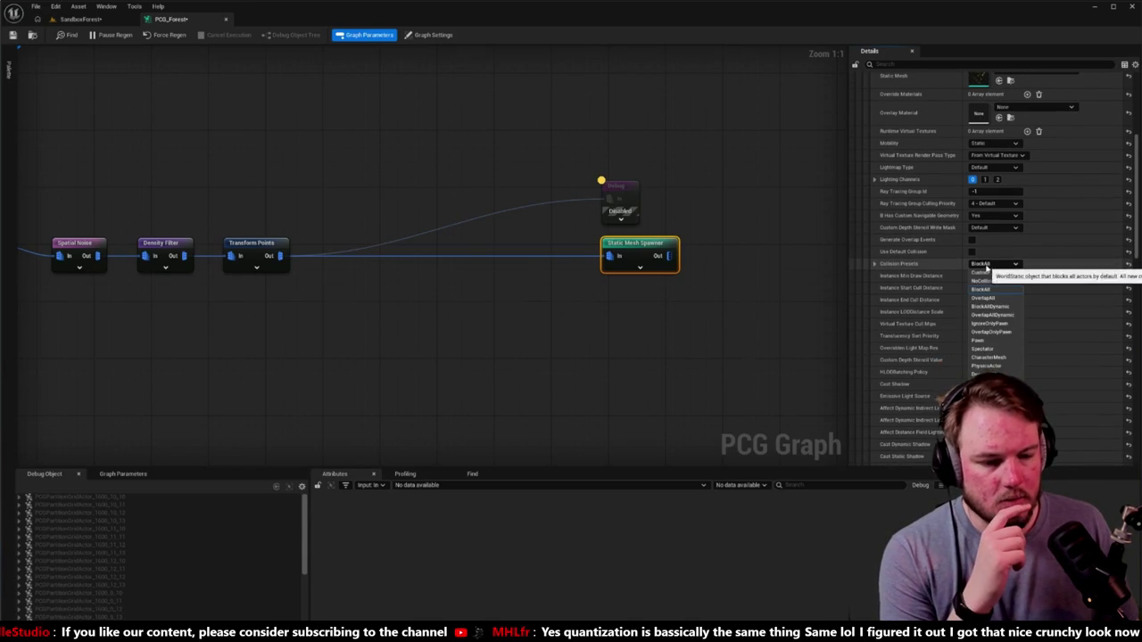
pyautogui.click(992, 282)
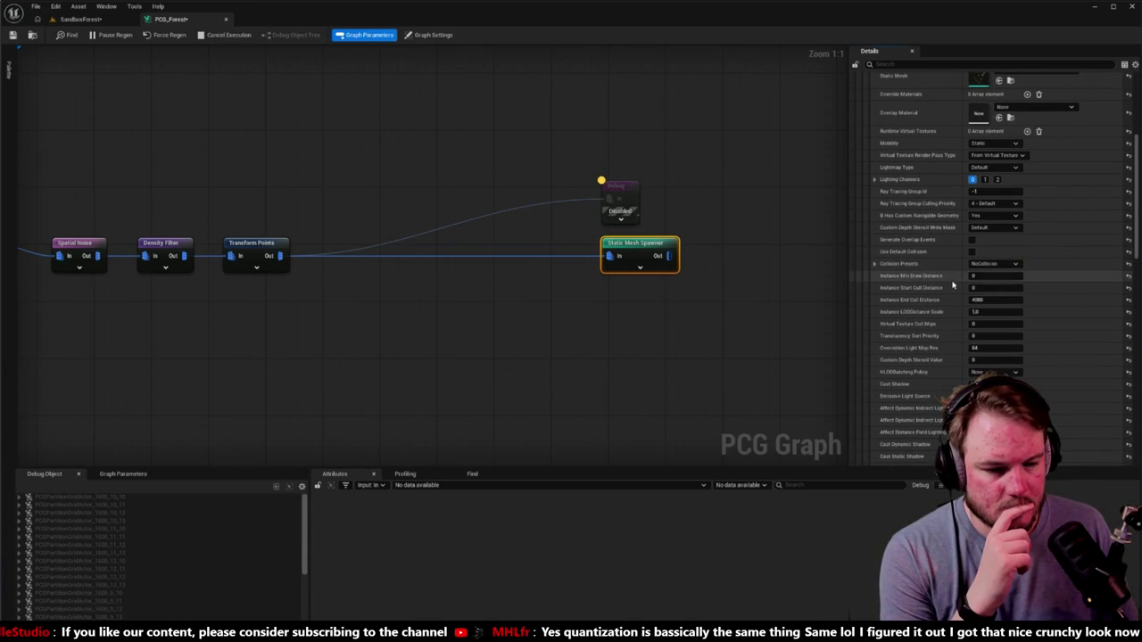
# Filter the spawner's Details by 'collision' to list every entry's collision settings.
pyautogui.click(912, 64)
pyautogui.write('coll')
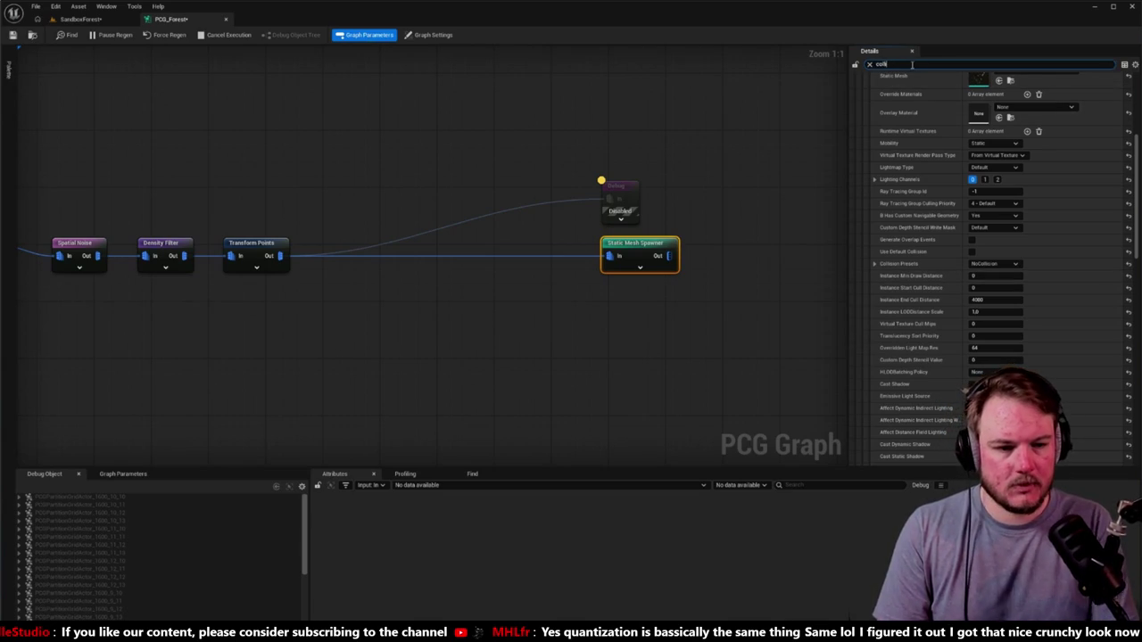
pyautogui.scroll(3, 965, 134)
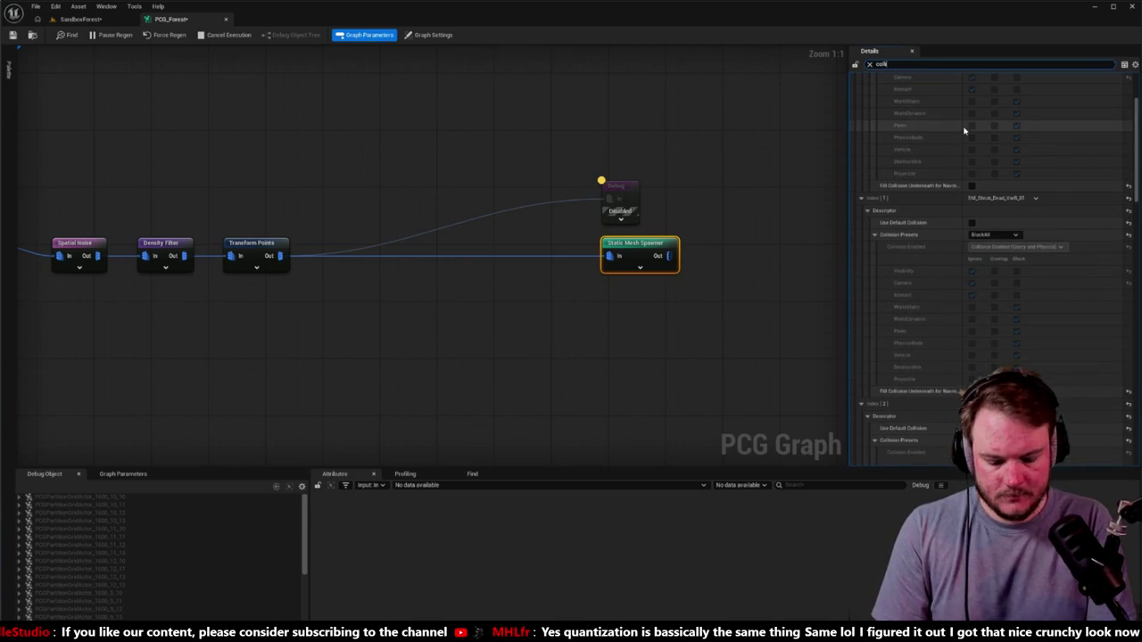
pyautogui.write('ision')
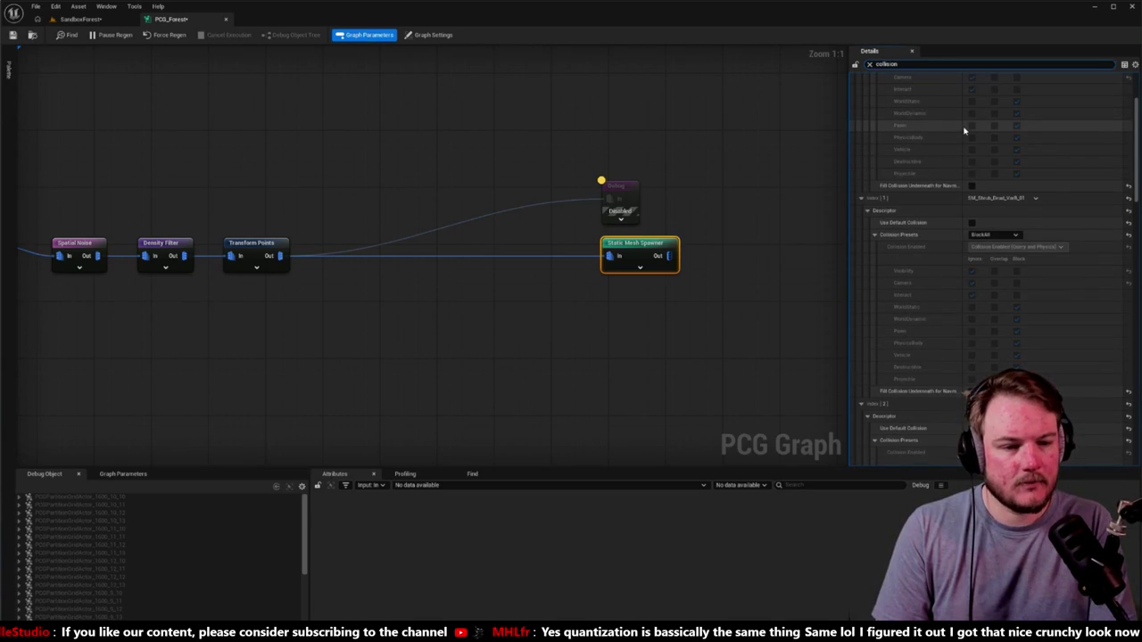
pyautogui.write(' pr')
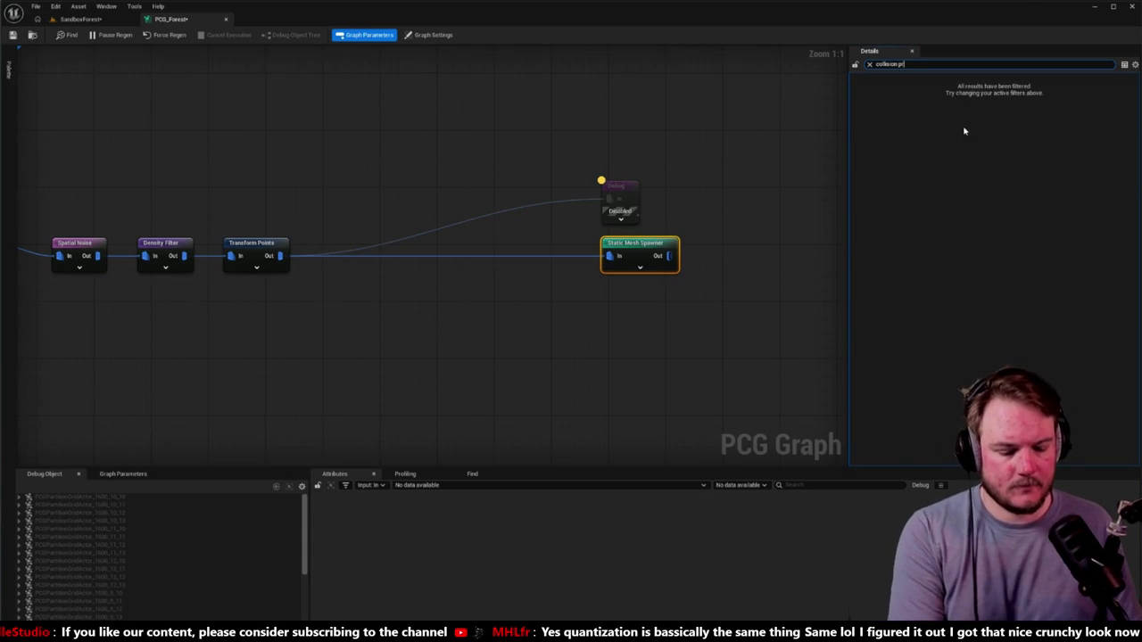
pyautogui.press('BackSpace')
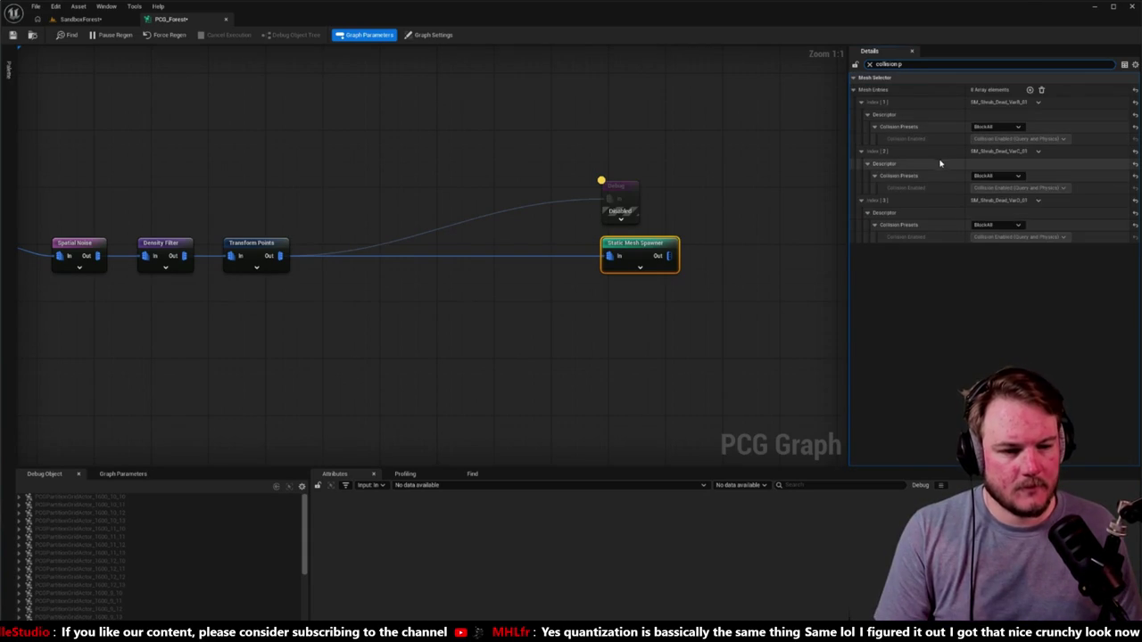
pyautogui.press('BackSpace')
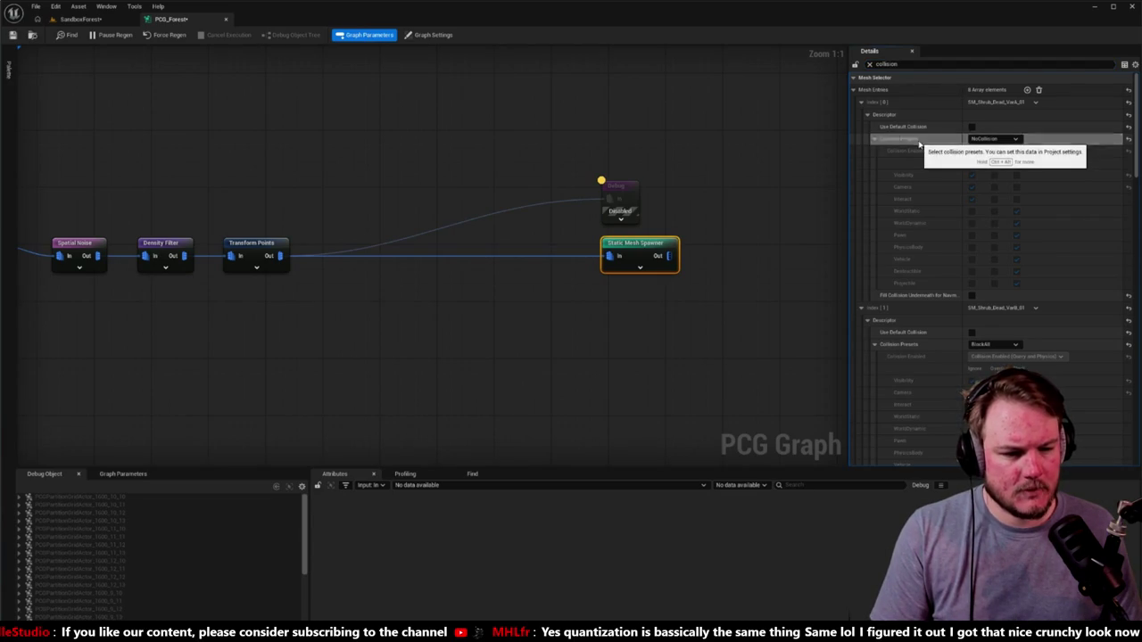
# Set Collision Presets to NoCollision on entries Index [1] through [7], then clear the filter.
pyautogui.keyDown('shift'); pyautogui.click(928, 344); pyautogui.keyUp('shift')
pyautogui.scroll(-3, 936, 350)
pyautogui.scroll(-5, 936, 350)
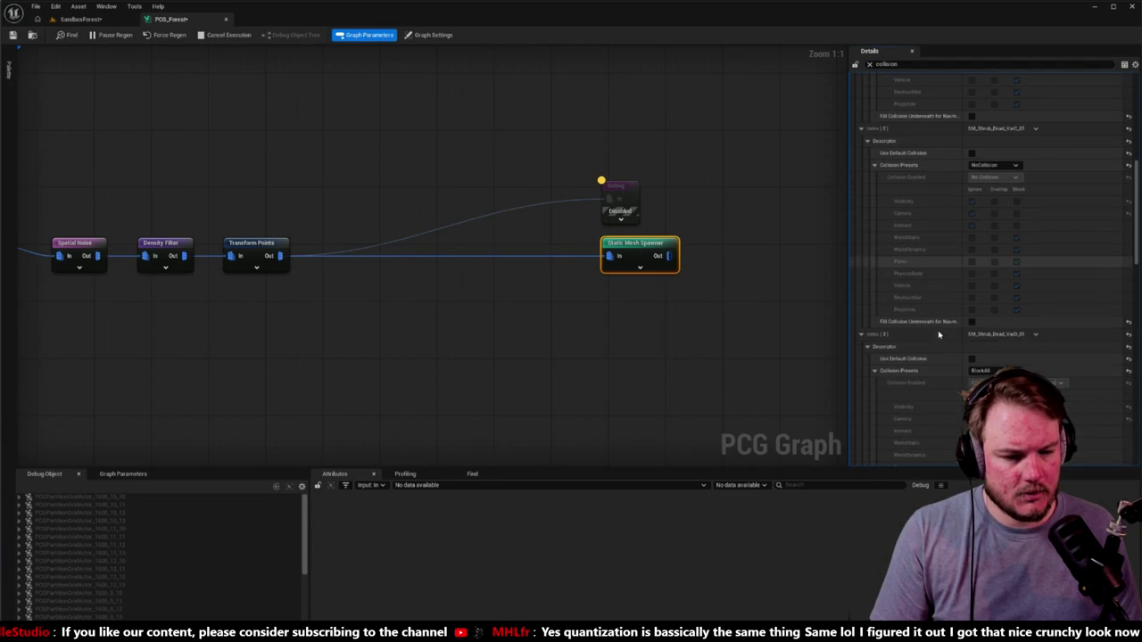
pyautogui.scroll(-5, 938, 372)
pyautogui.scroll(-9, 938, 372)
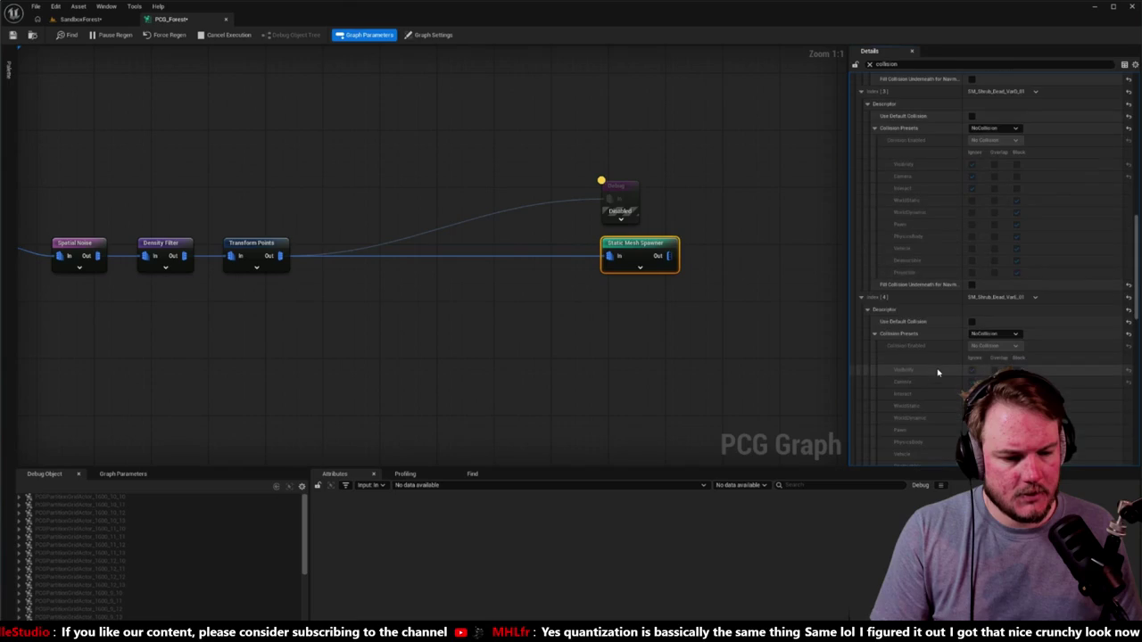
pyautogui.scroll(-10, 931, 338)
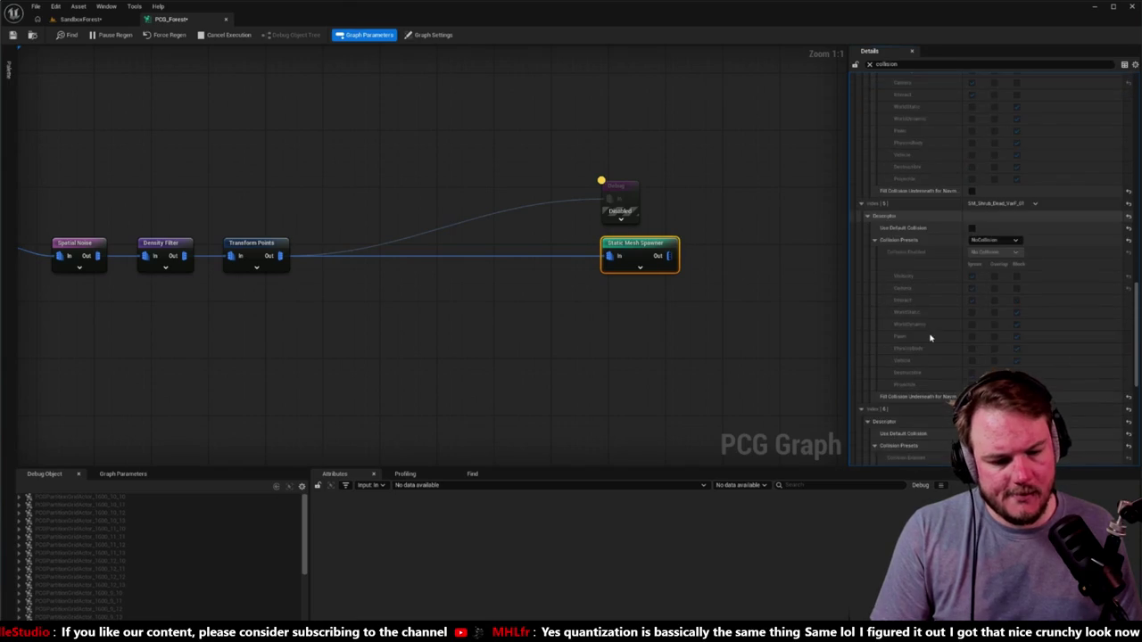
pyautogui.scroll(-3, 931, 338)
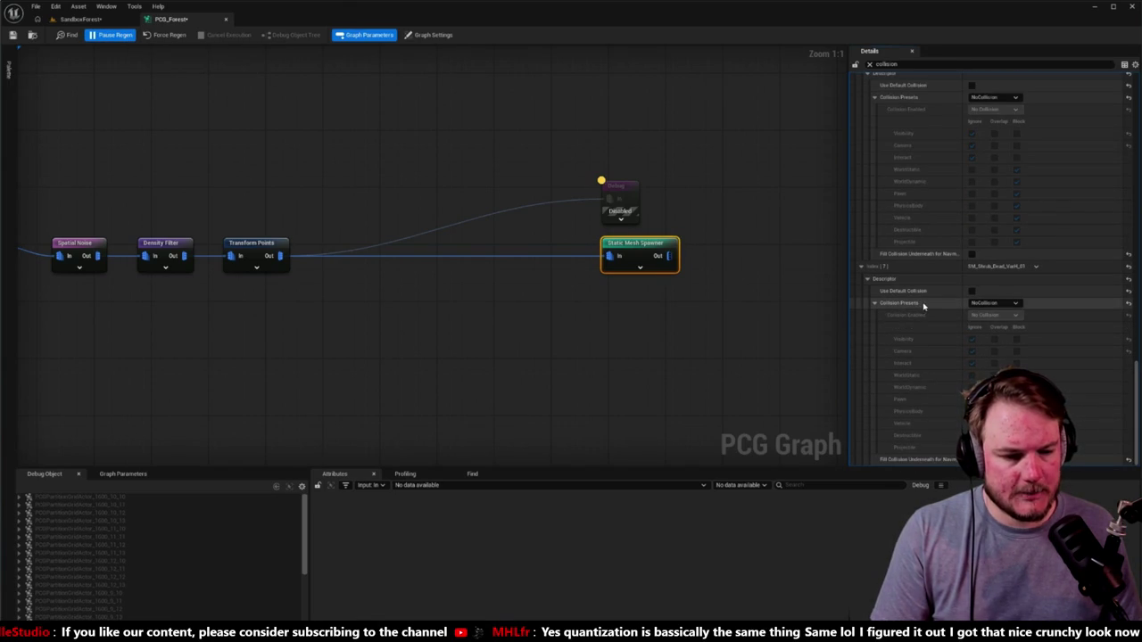
pyautogui.scroll(2, 928, 308)
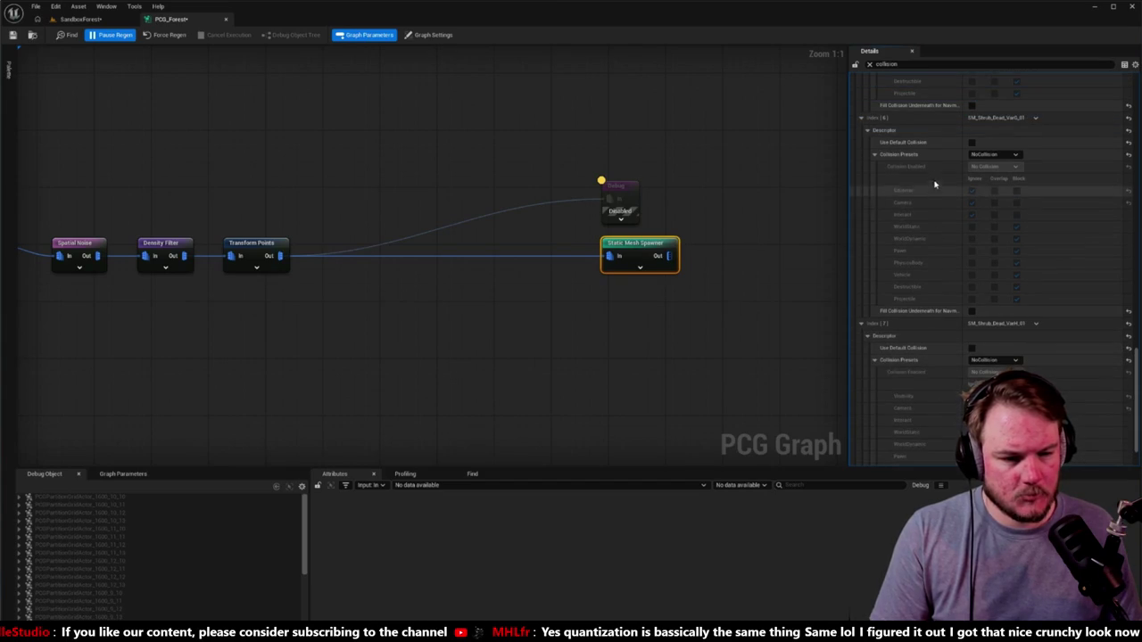
pyautogui.scroll(10, 934, 162)
pyautogui.scroll(15, 951, 348)
pyautogui.scroll(-5, 945, 357)
pyautogui.scroll(-15, 926, 338)
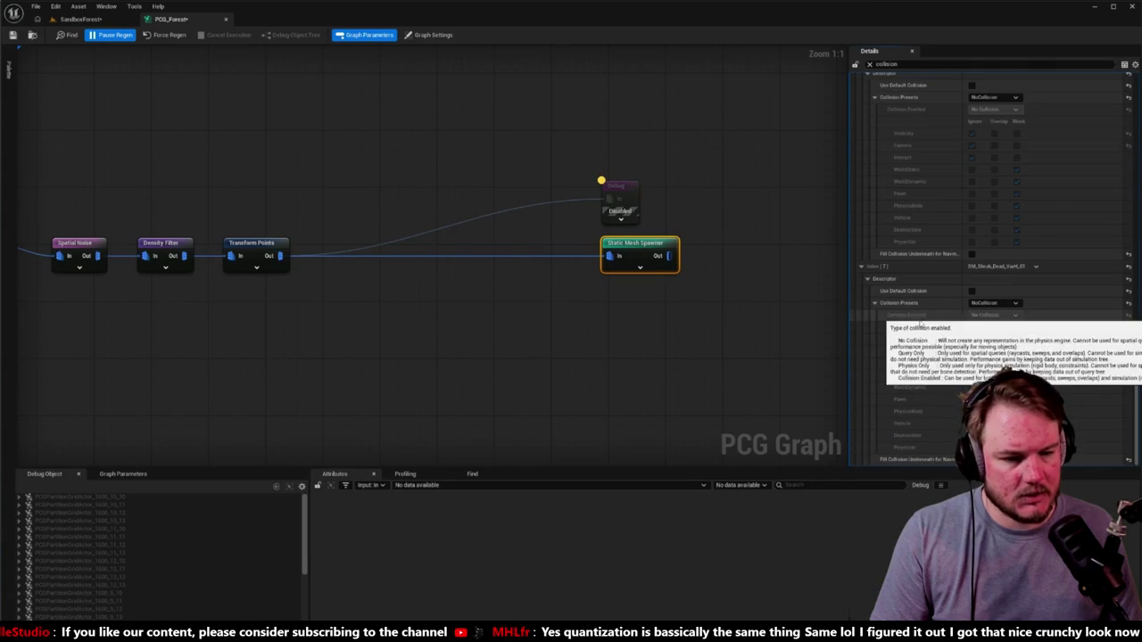
pyautogui.scroll(2, 1020, 184)
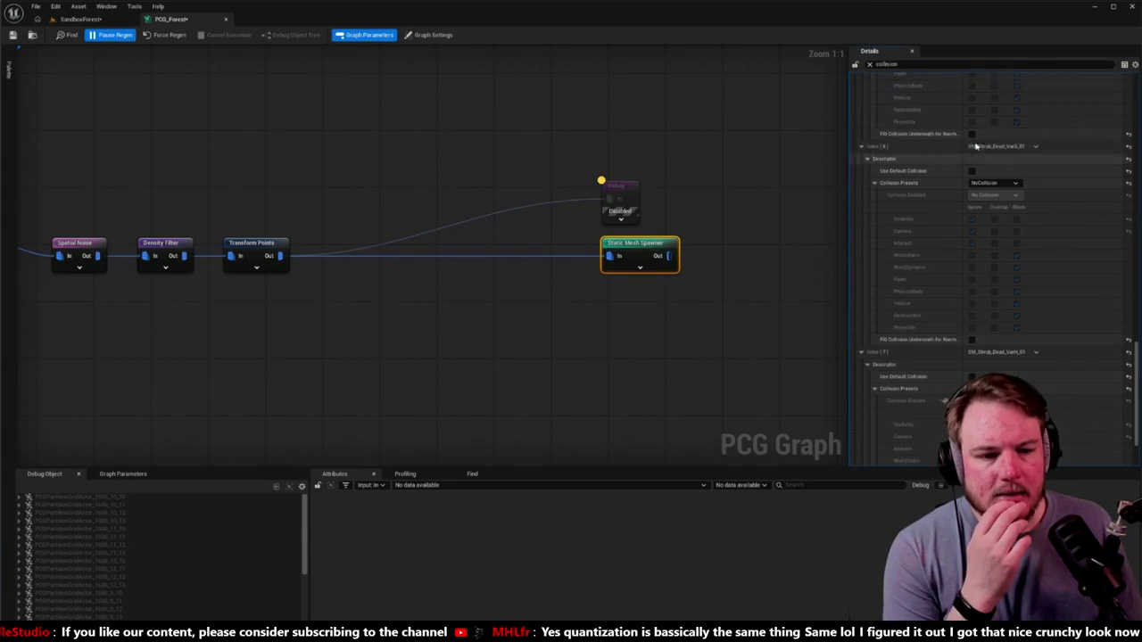
pyautogui.click(870, 64)
pyautogui.scroll(-2, 930, 231)
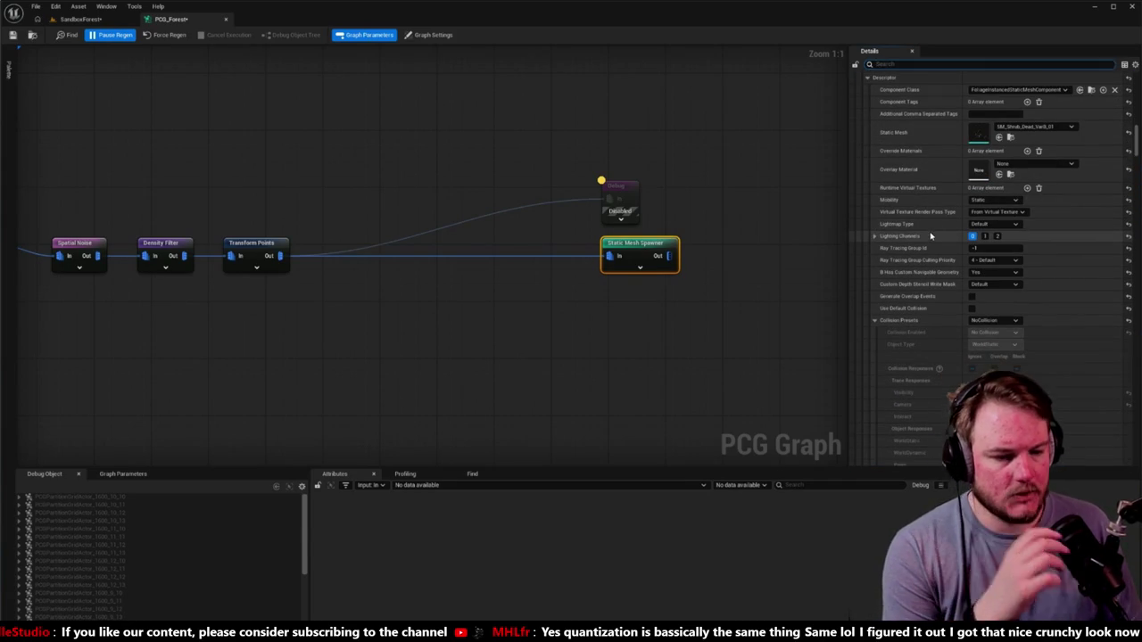
# Collapse Collision Presets and uncheck Cast Static Shadow and Cast Dynamic Shadow for Index [0].
pyautogui.scroll(-1, 879, 258)
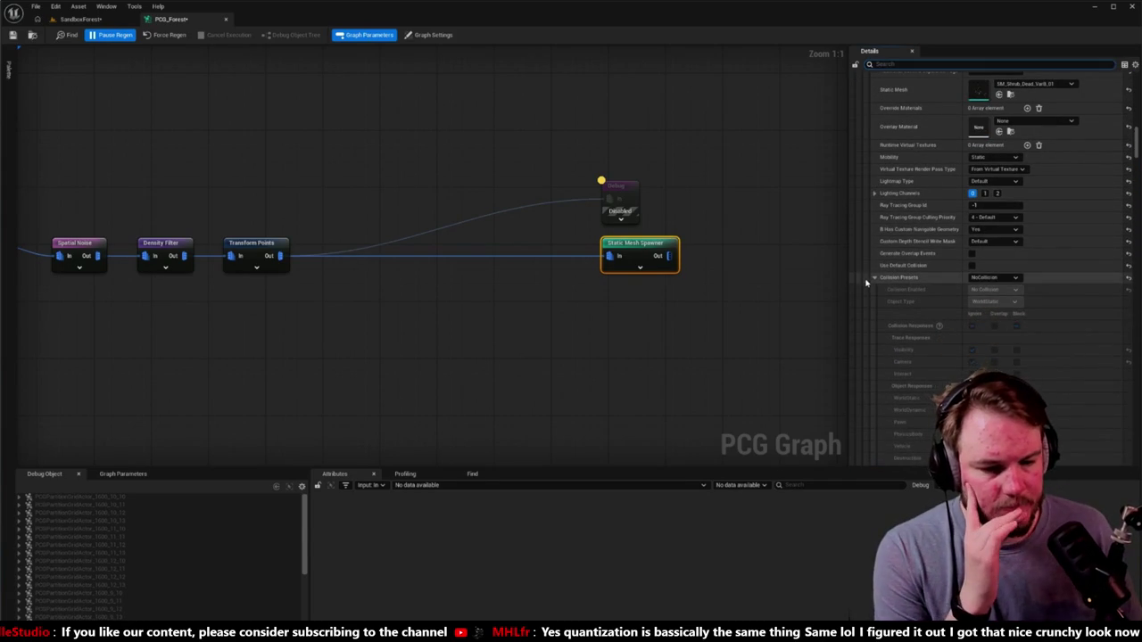
pyautogui.click(875, 281)
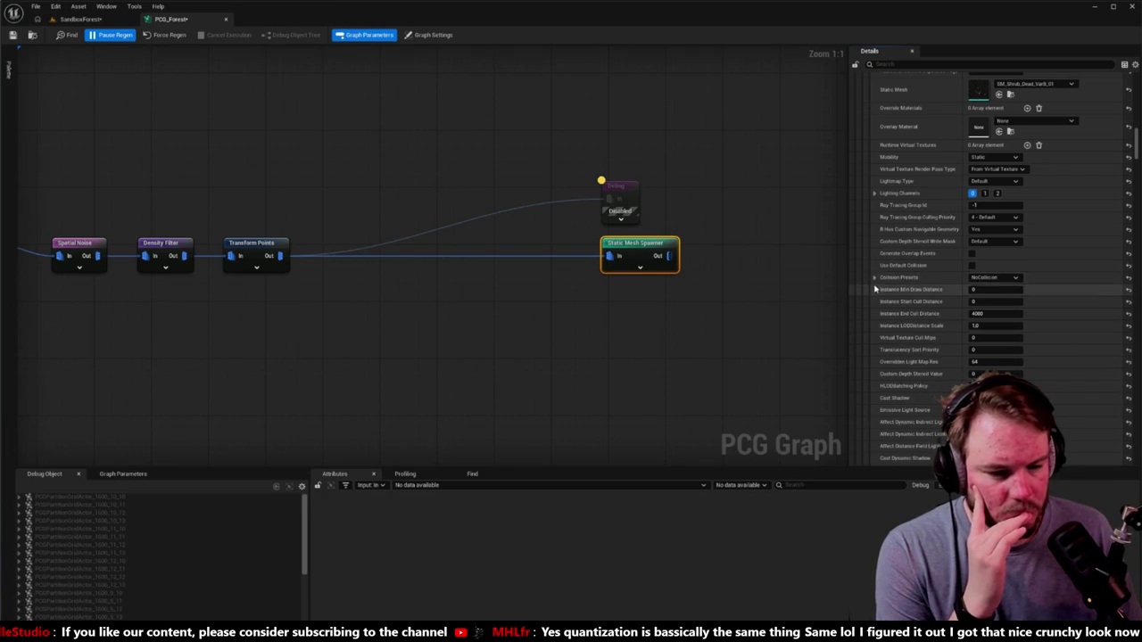
pyautogui.scroll(-1, 876, 288)
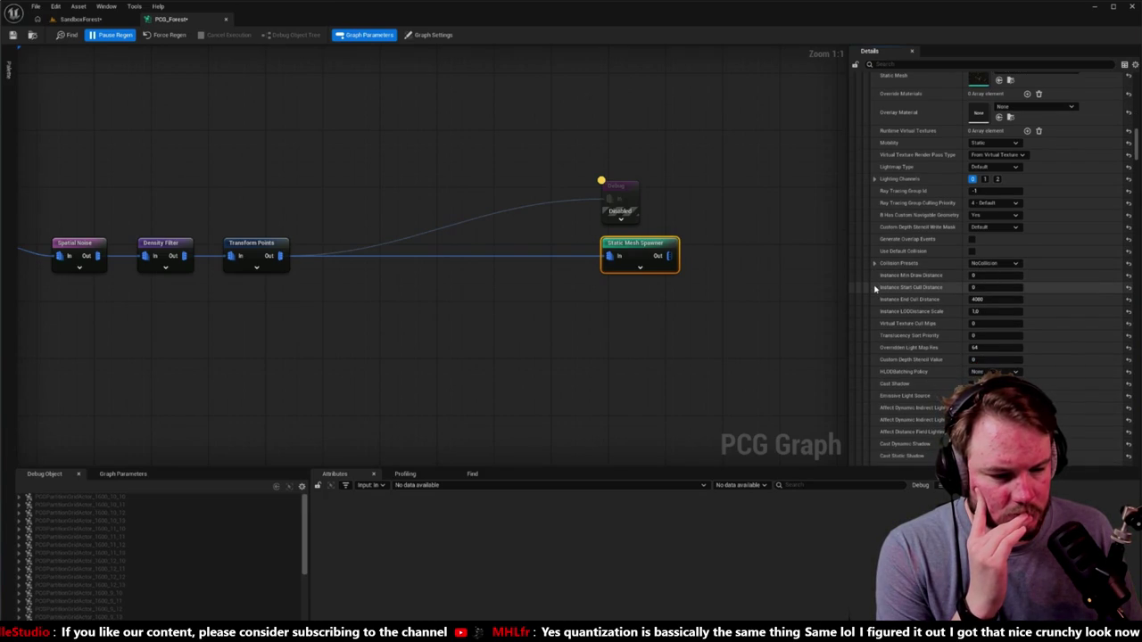
pyautogui.scroll(-2, 876, 288)
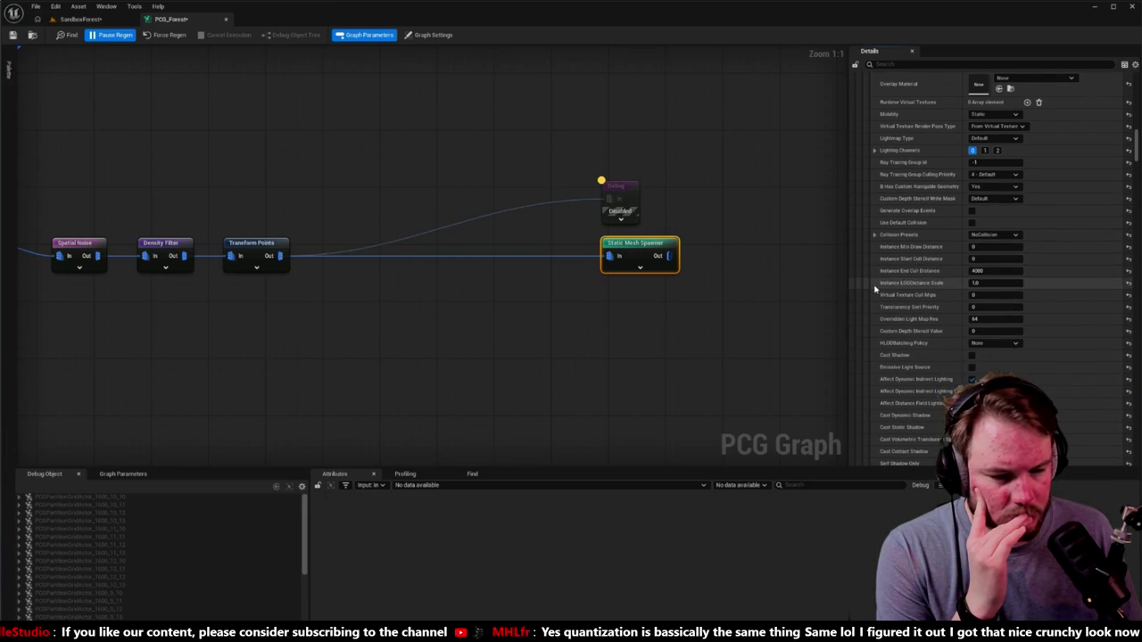
pyautogui.scroll(-1, 875, 288)
pyautogui.scroll(-4, 875, 288)
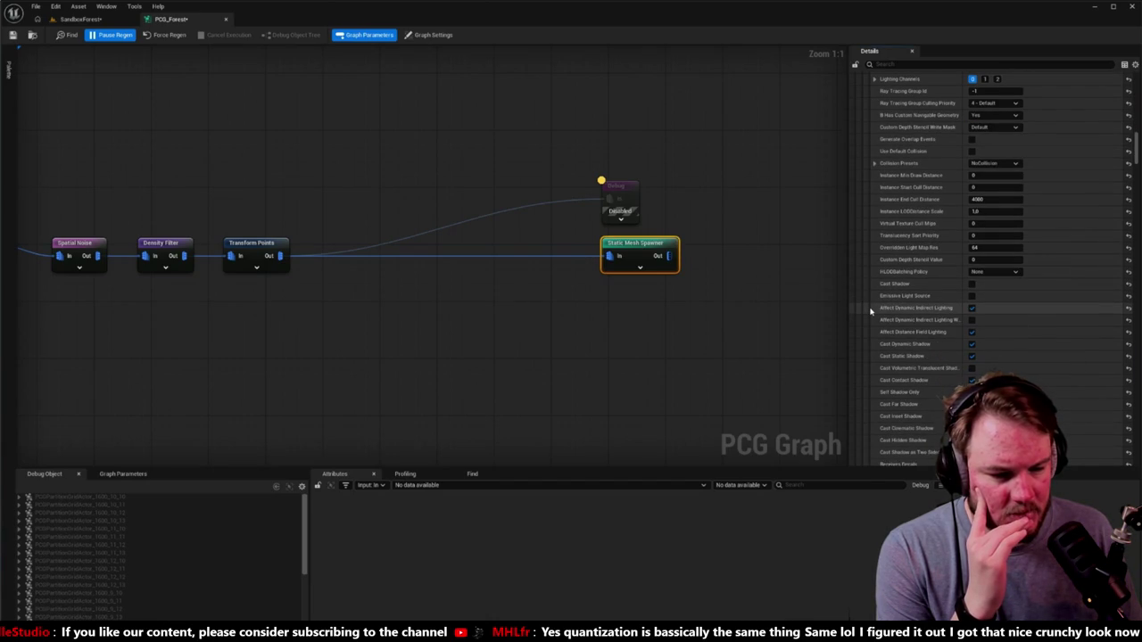
pyautogui.scroll(-1, 872, 311)
pyautogui.scroll(-1, 871, 311)
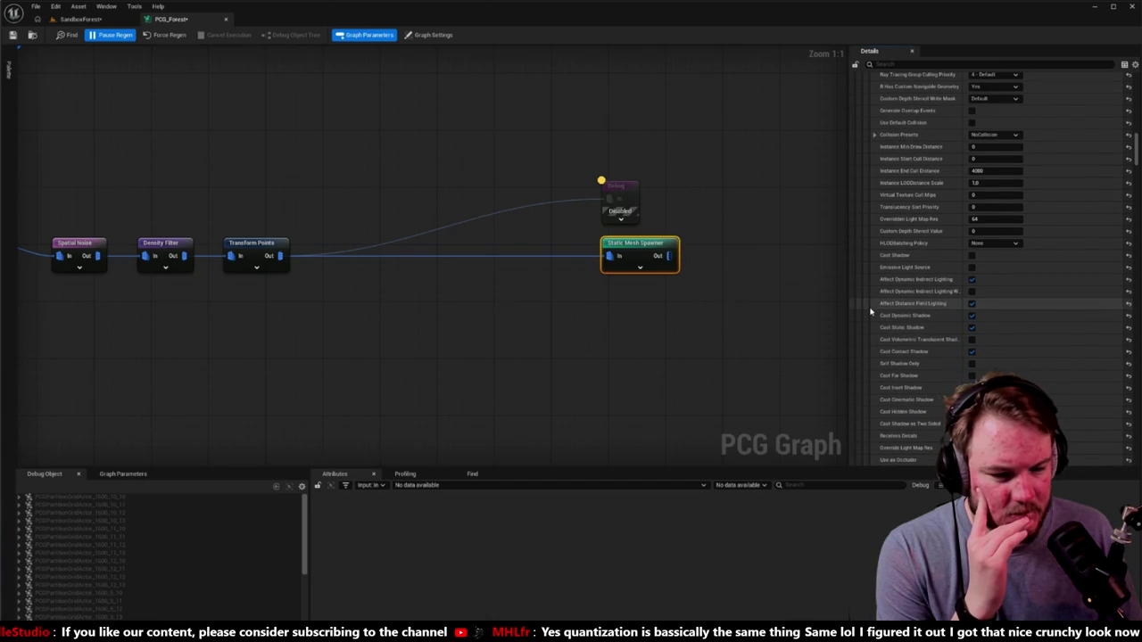
pyautogui.click(973, 328)
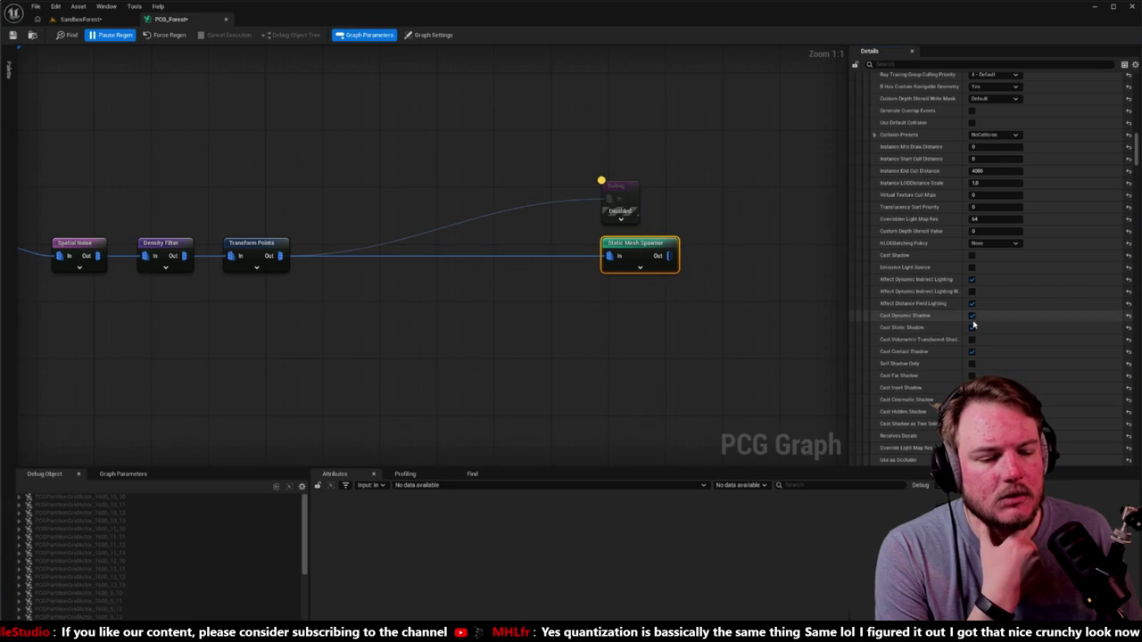
pyautogui.click(972, 317)
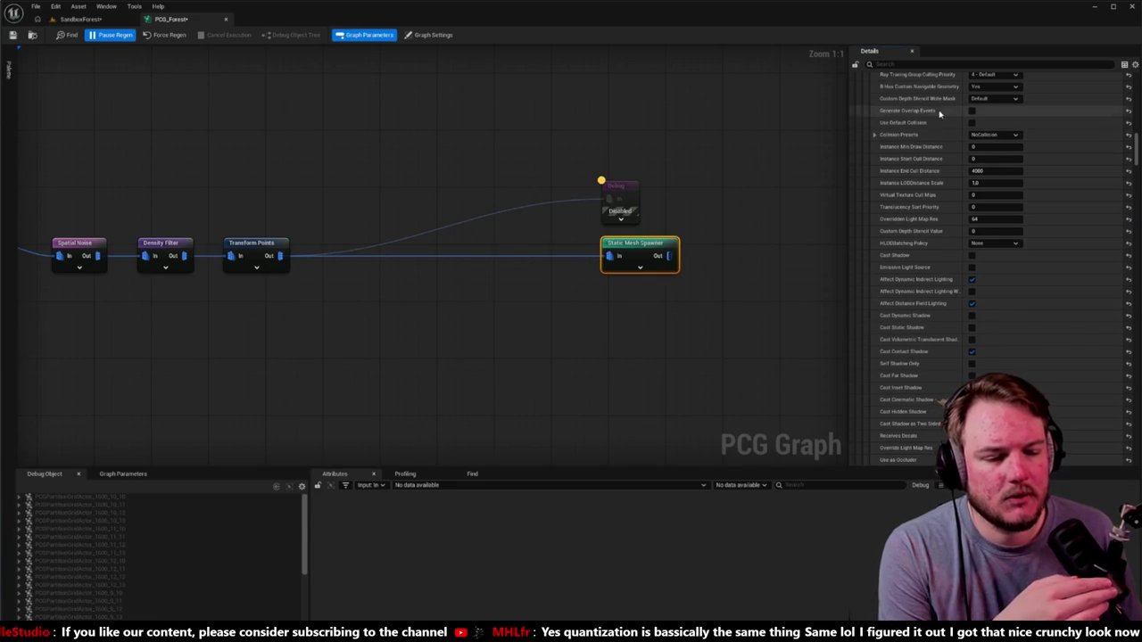
pyautogui.click(943, 63)
# Filter Details by 'shadow' and turn off static and dynamic shadows for the Index [3] shrub.
pyautogui.write('shadow')
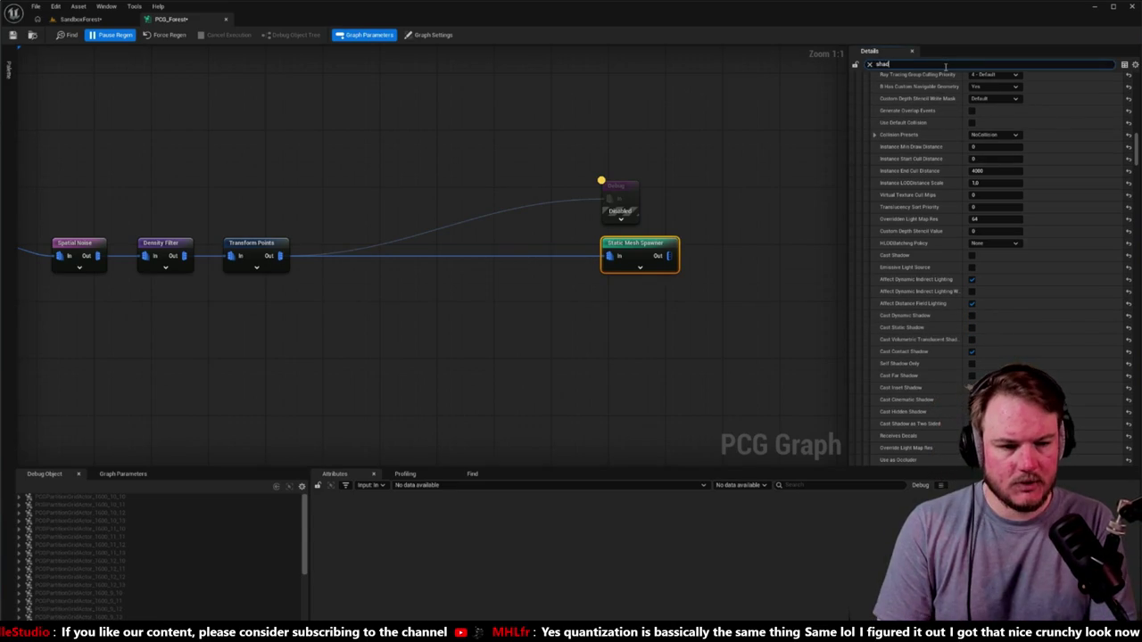
pyautogui.scroll(10, 939, 267)
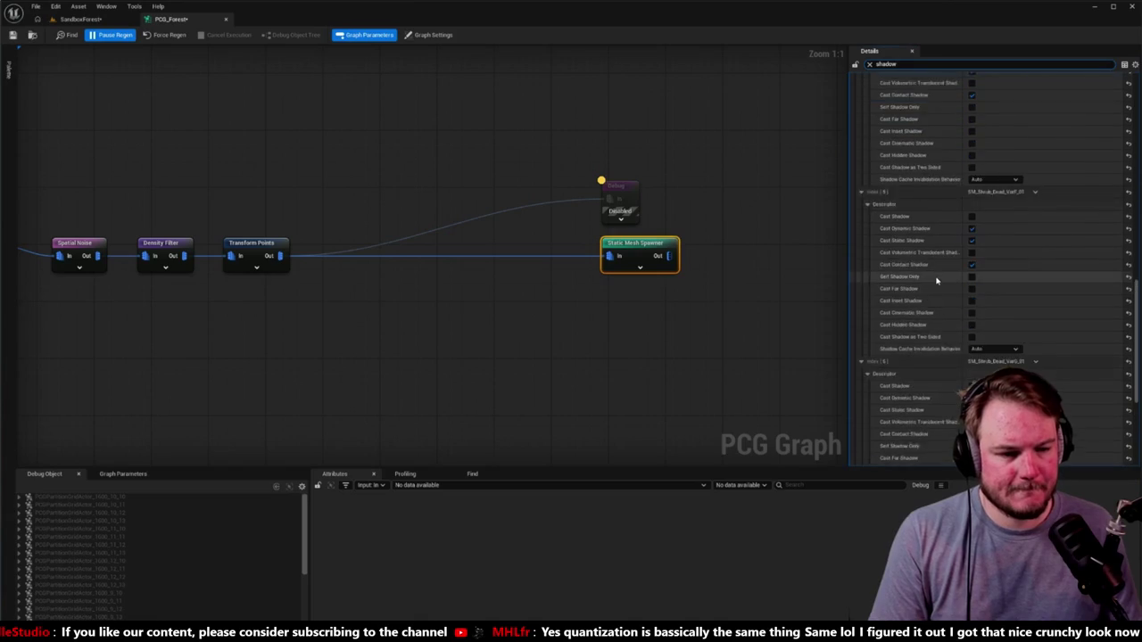
pyautogui.scroll(15, 936, 284)
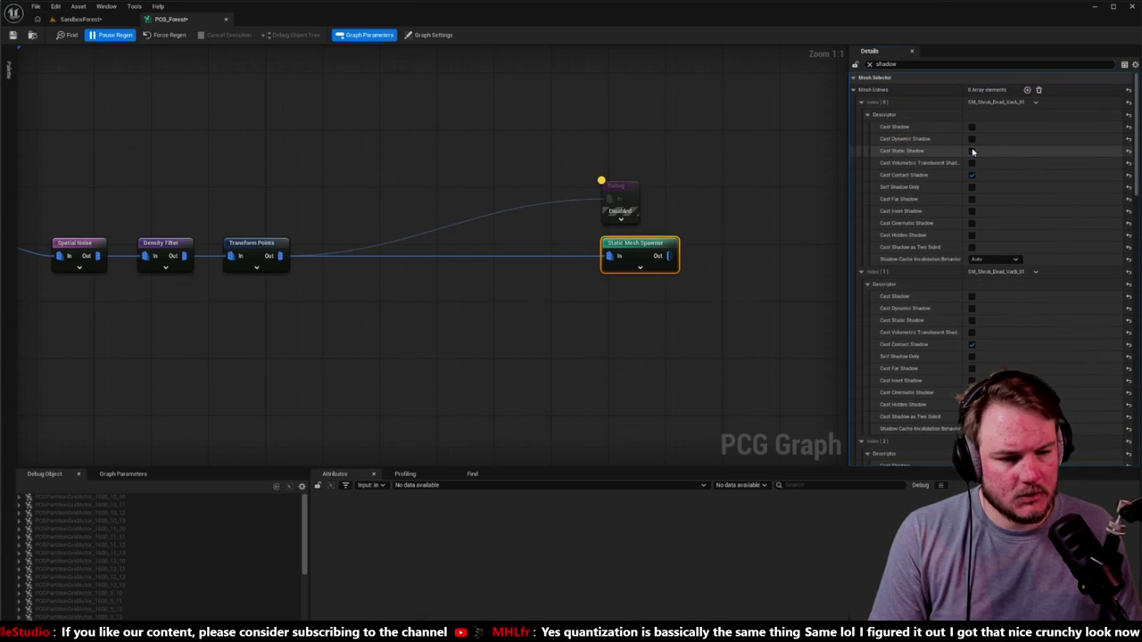
pyautogui.scroll(-3, 974, 159)
pyautogui.scroll(-2, 976, 170)
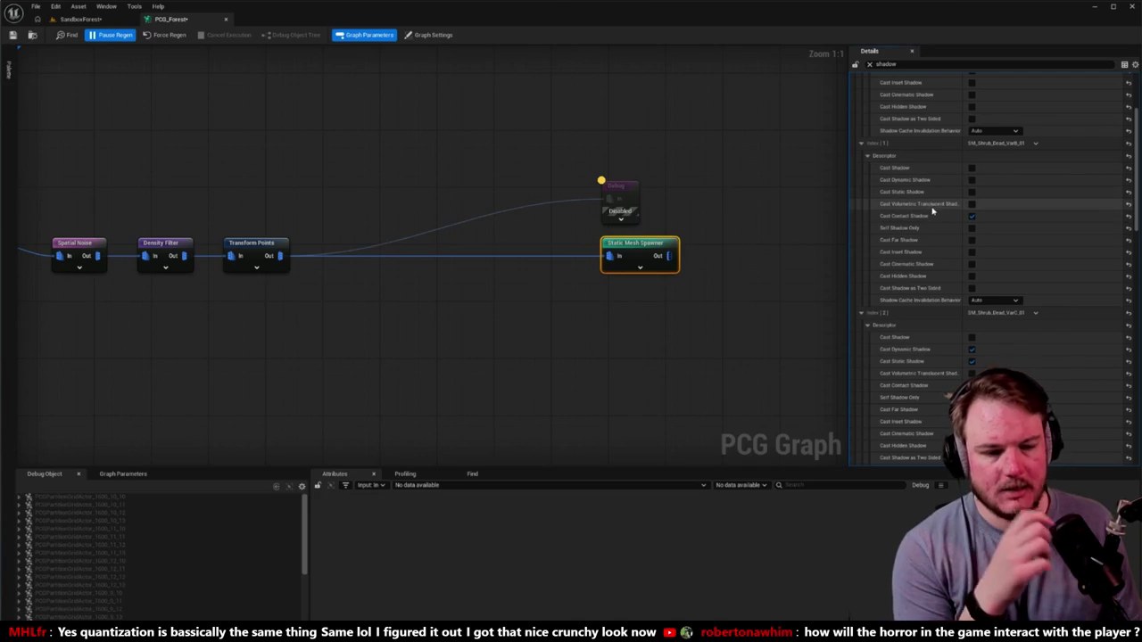
pyautogui.scroll(-2, 987, 198)
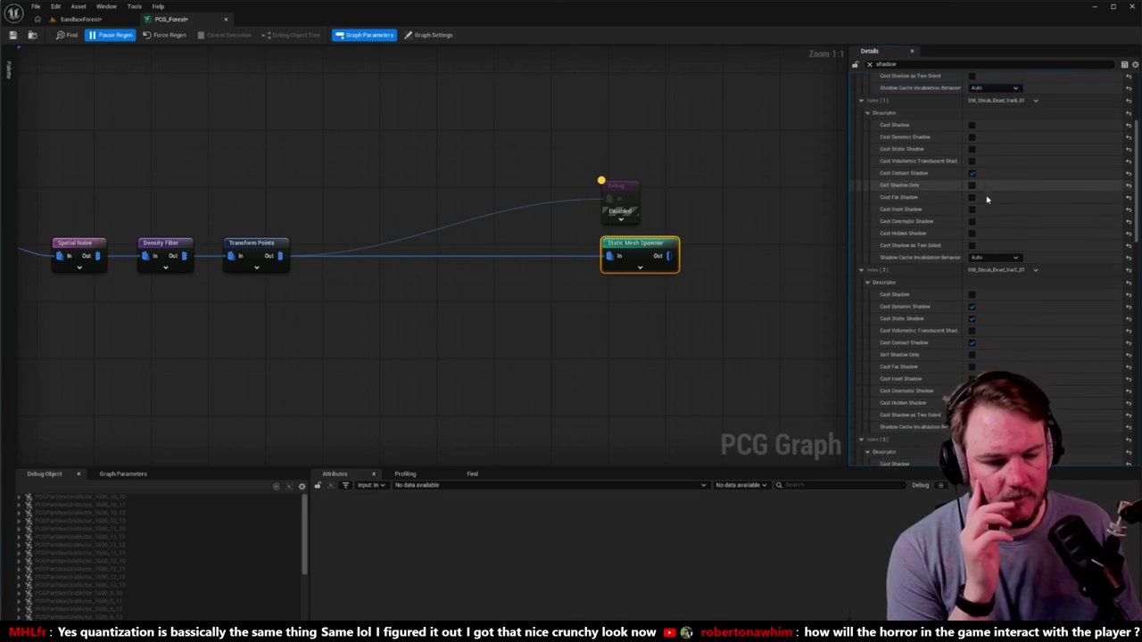
pyautogui.scroll(-5, 994, 298)
pyautogui.scroll(-2, 995, 301)
pyautogui.click(972, 288)
pyautogui.click(972, 277)
# Turn off shadow casting for the Index [4], [5] and [6] shrub entries.
pyautogui.scroll(-7, 978, 284)
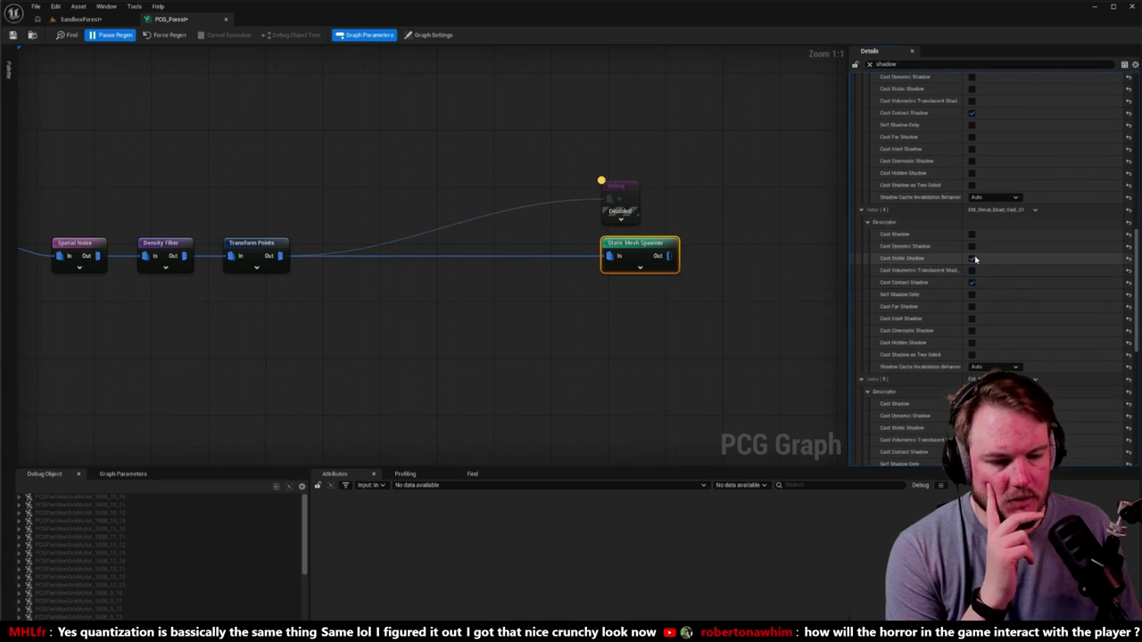
pyautogui.click(972, 258)
pyautogui.scroll(-4, 974, 264)
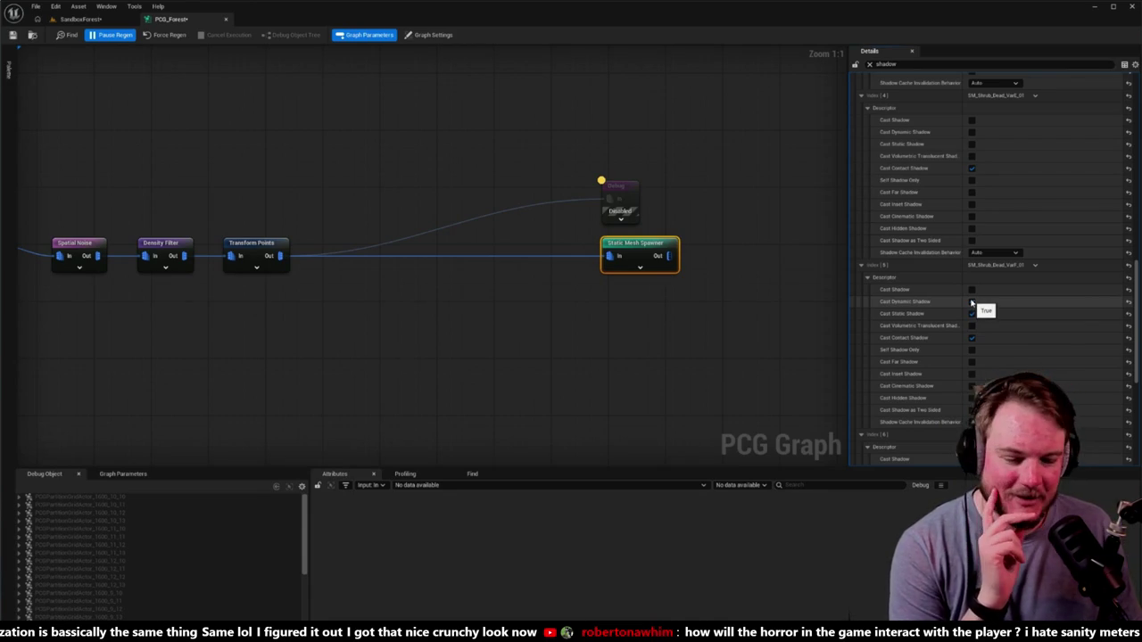
pyautogui.click(972, 303)
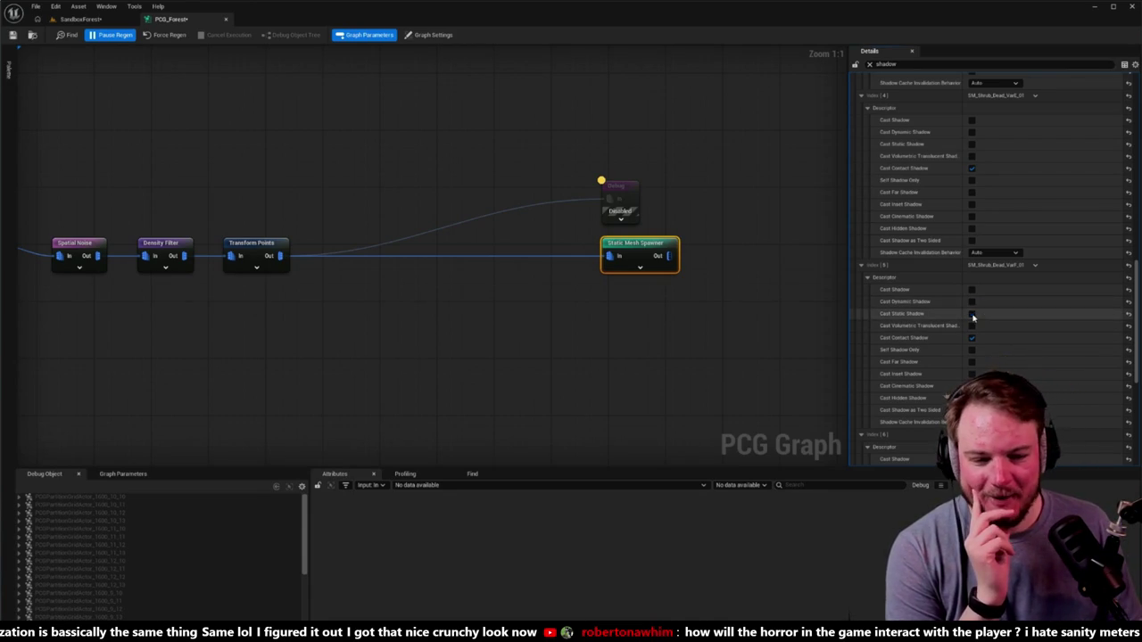
pyautogui.scroll(-2, 990, 304)
pyautogui.click(972, 271)
pyautogui.click(973, 284)
pyautogui.scroll(-4, 973, 294)
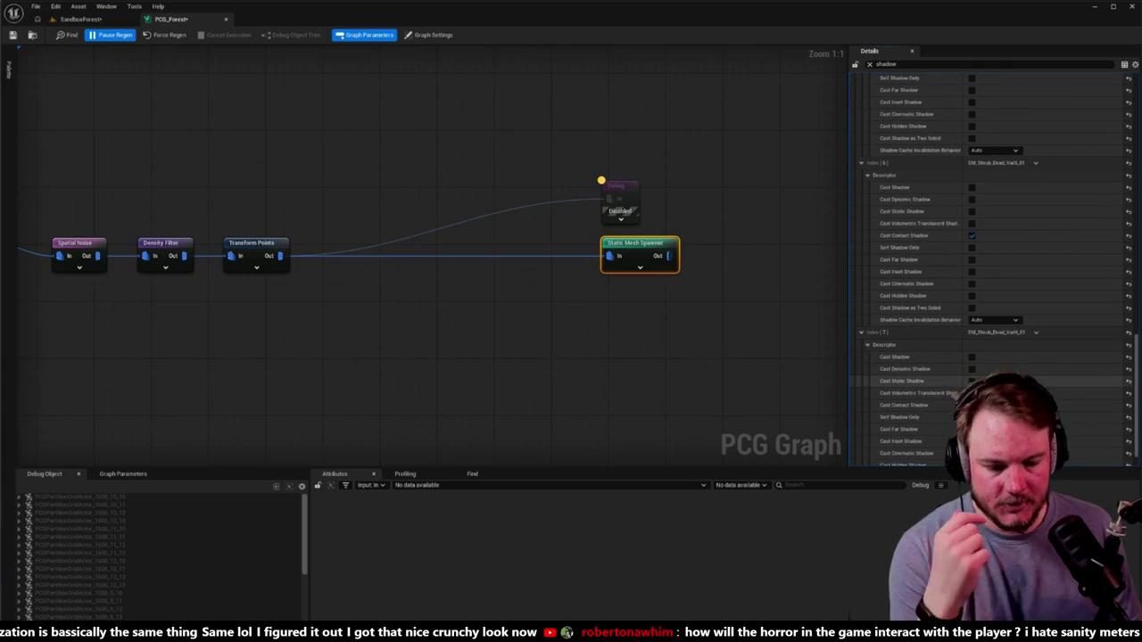
pyautogui.scroll(-2, 952, 393)
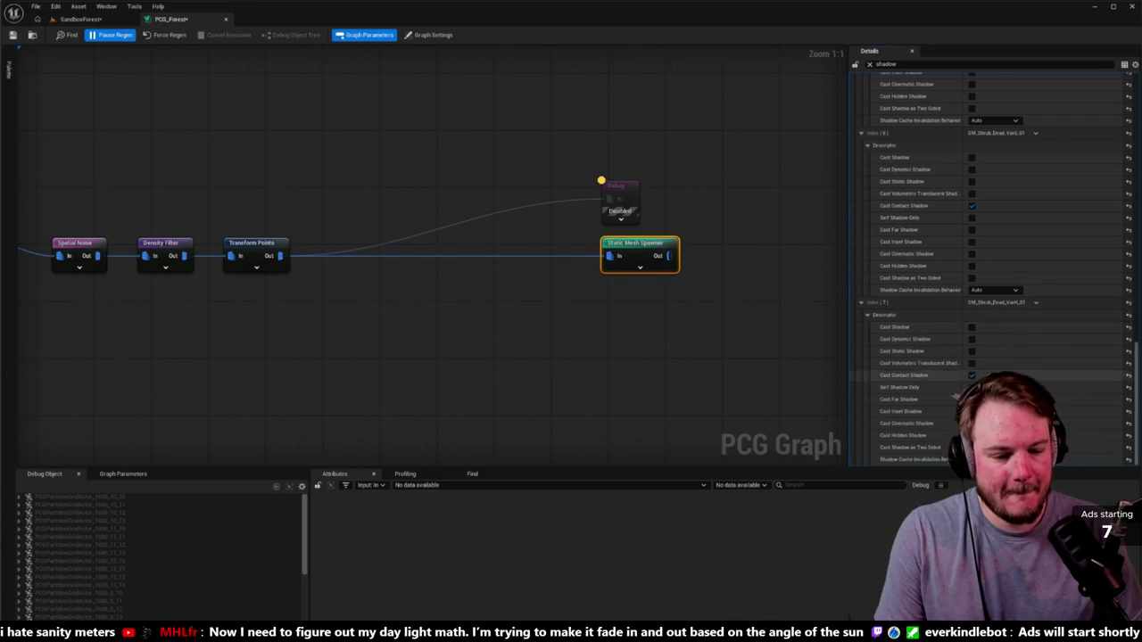
# Clear the graph node selection and return to the SandboxForest level.
pyautogui.scroll(3, 990, 339)
pyautogui.scroll(15, 957, 383)
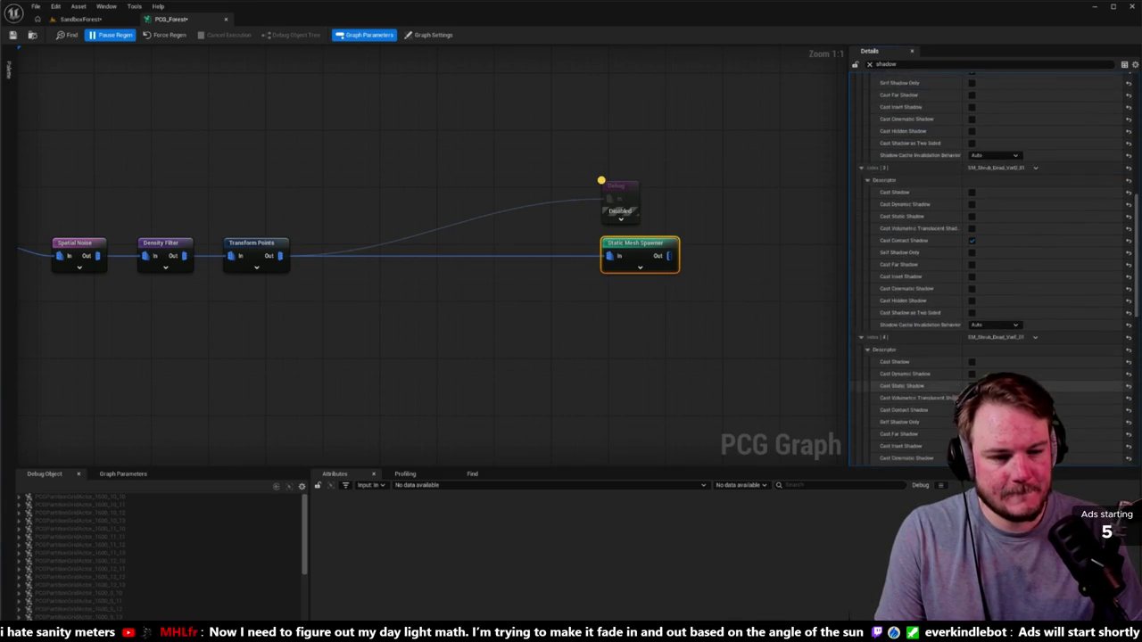
pyautogui.scroll(10, 956, 405)
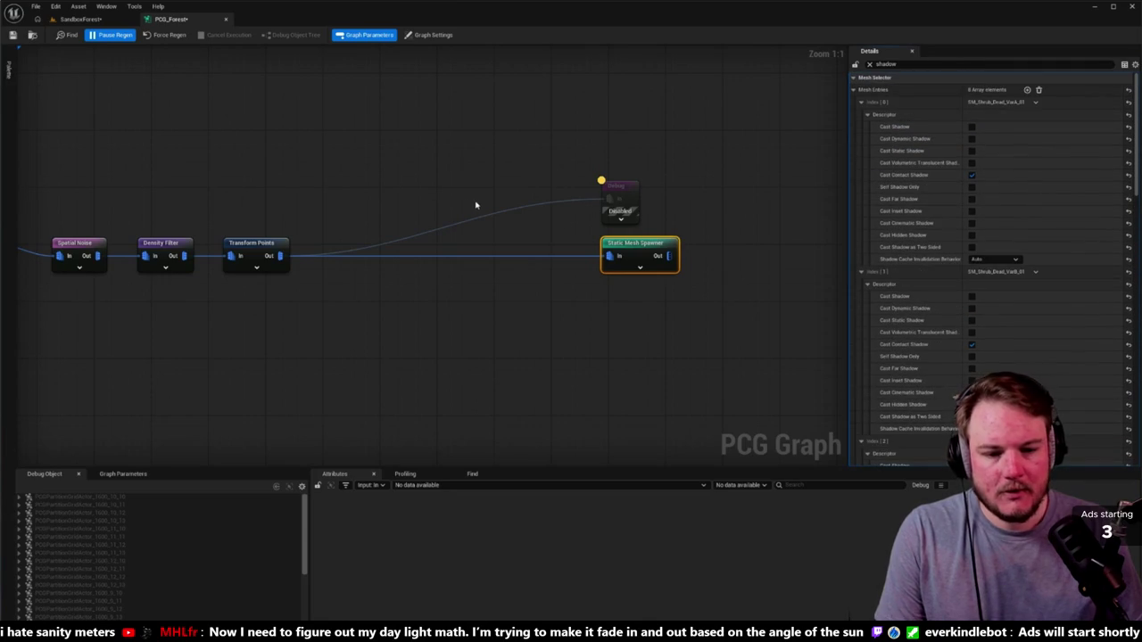
pyautogui.click(256, 82)
pyautogui.click(80, 18)
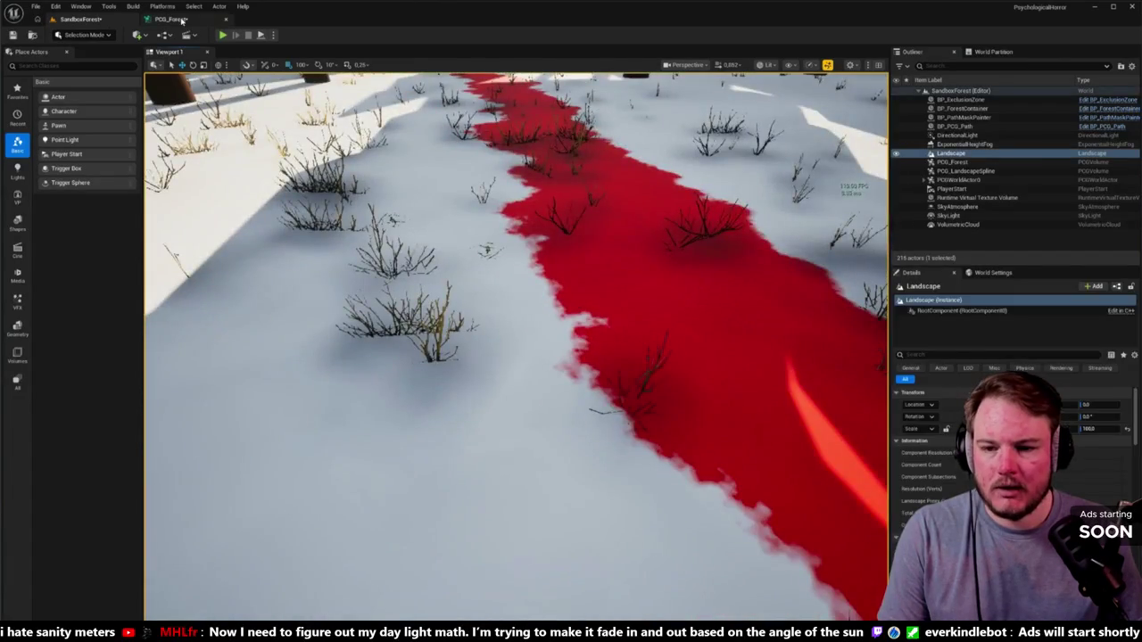
# Select the PCG_Forest volume in the level and show its PCGComponent generation properties.
pyautogui.click(170, 18)
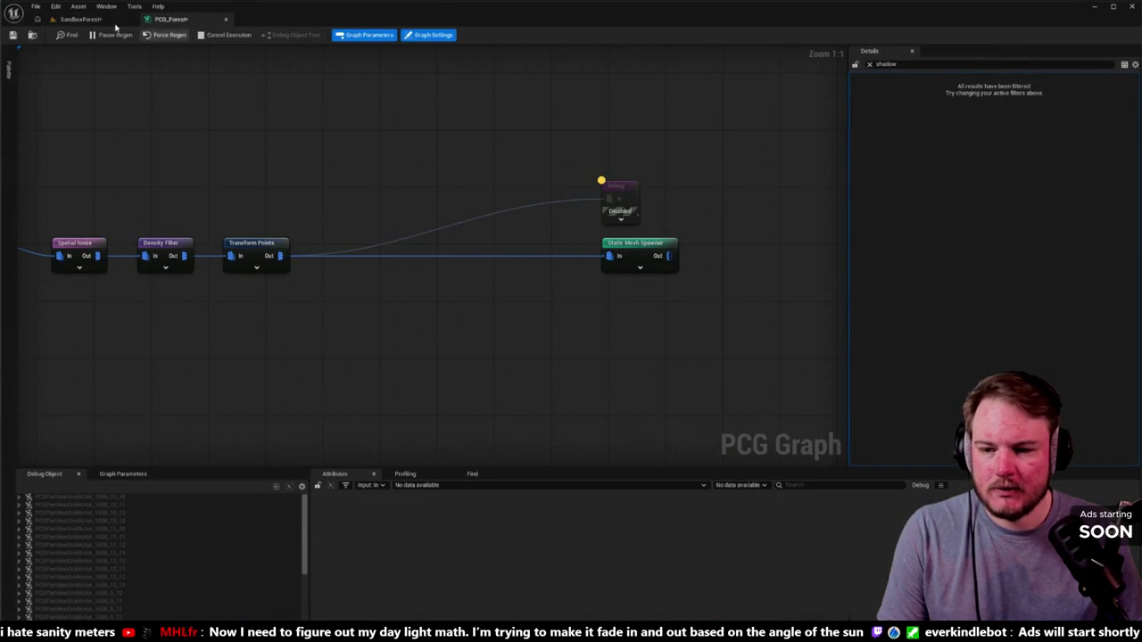
pyautogui.click(81, 19)
pyautogui.moveTo(427, 186); pyautogui.dragTo(427, 259)
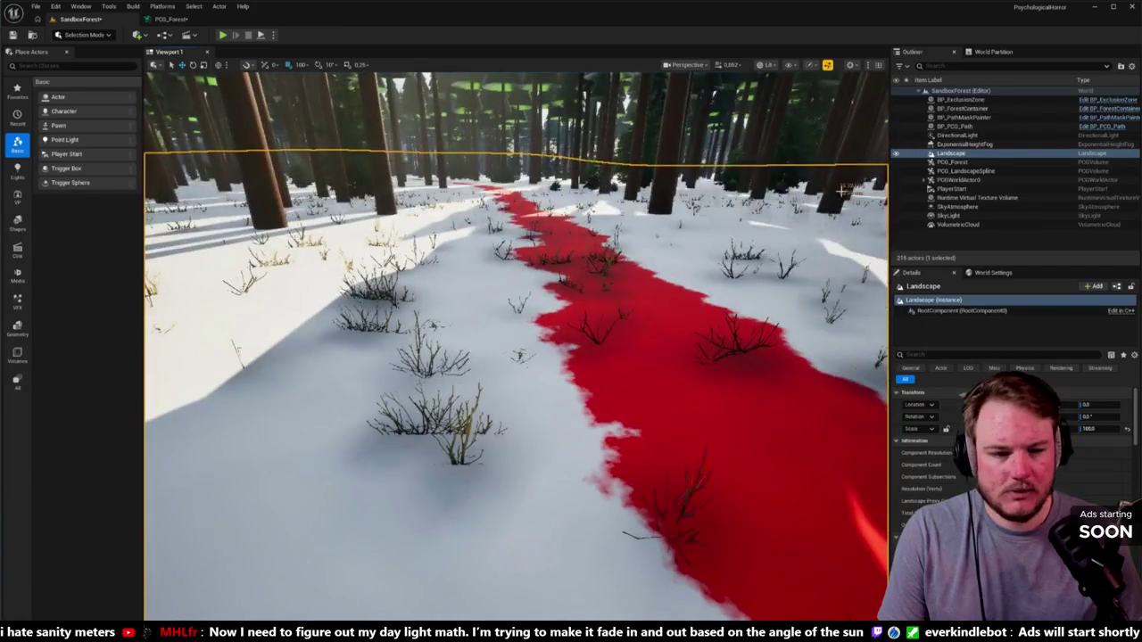
pyautogui.click(953, 161)
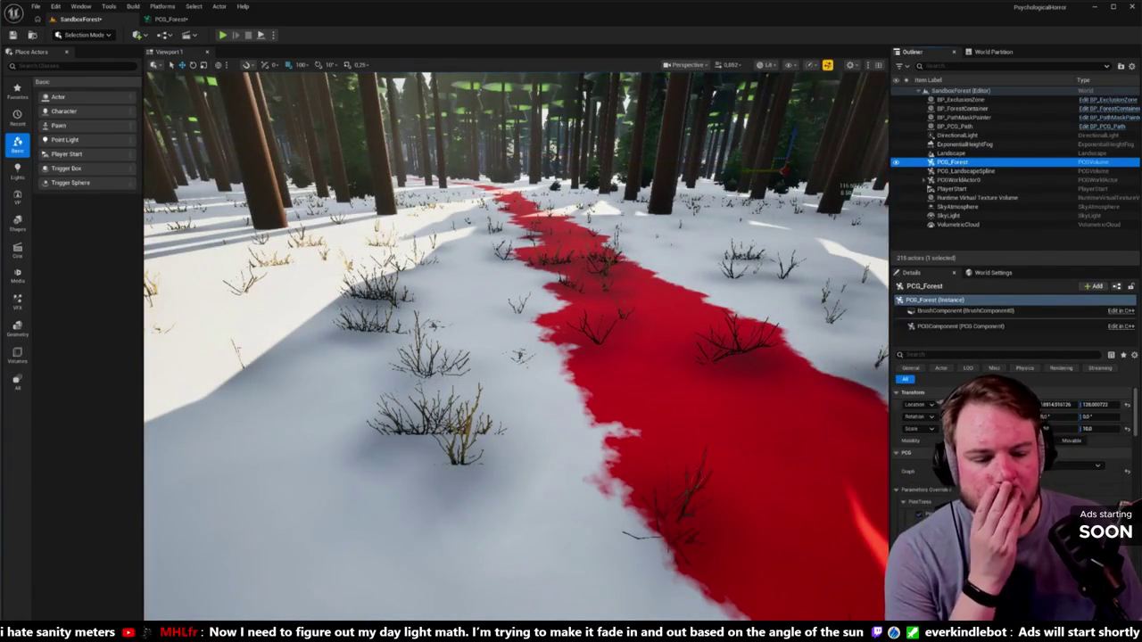
pyautogui.scroll(-2, 1008, 446)
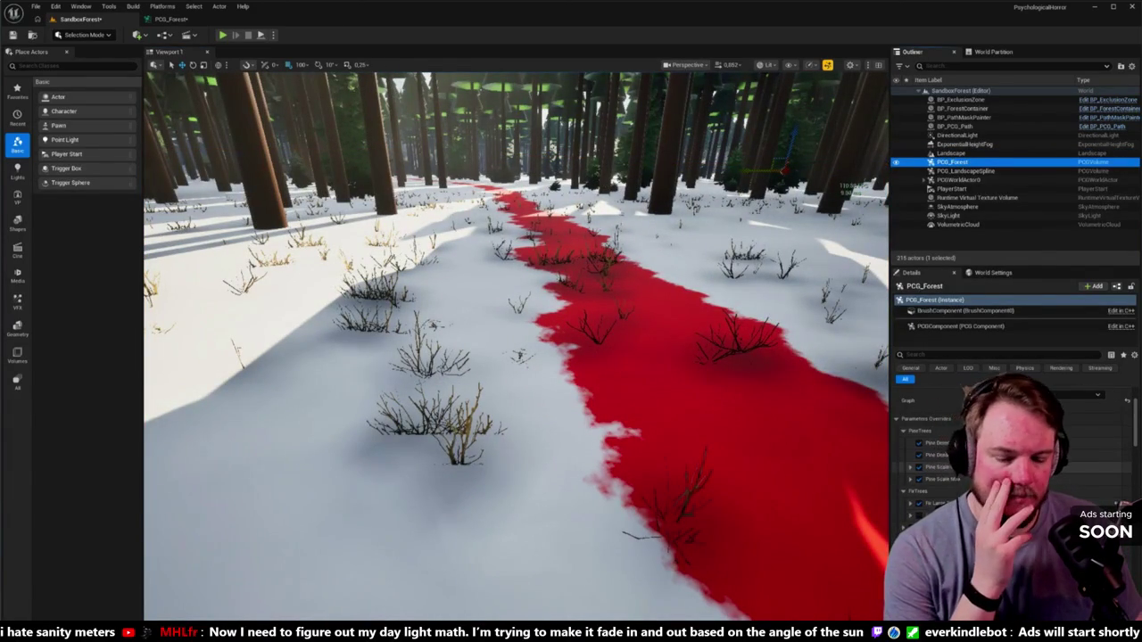
pyautogui.click(960, 325)
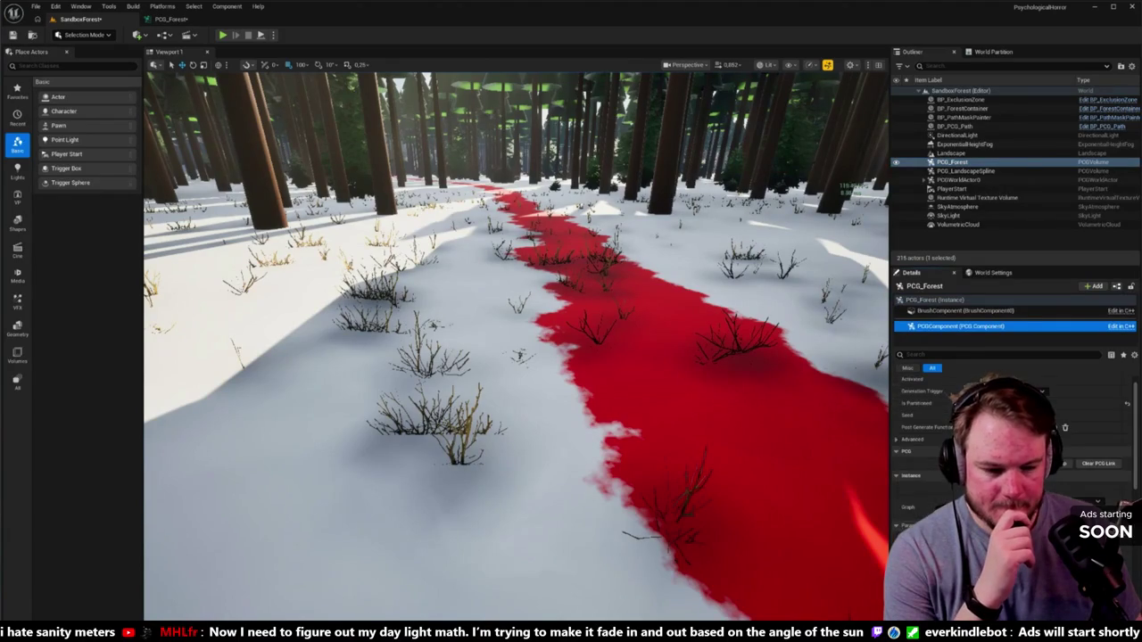
# Clean up and regenerate the forest, then fly the camera down the red path.
pyautogui.click(1062, 463)
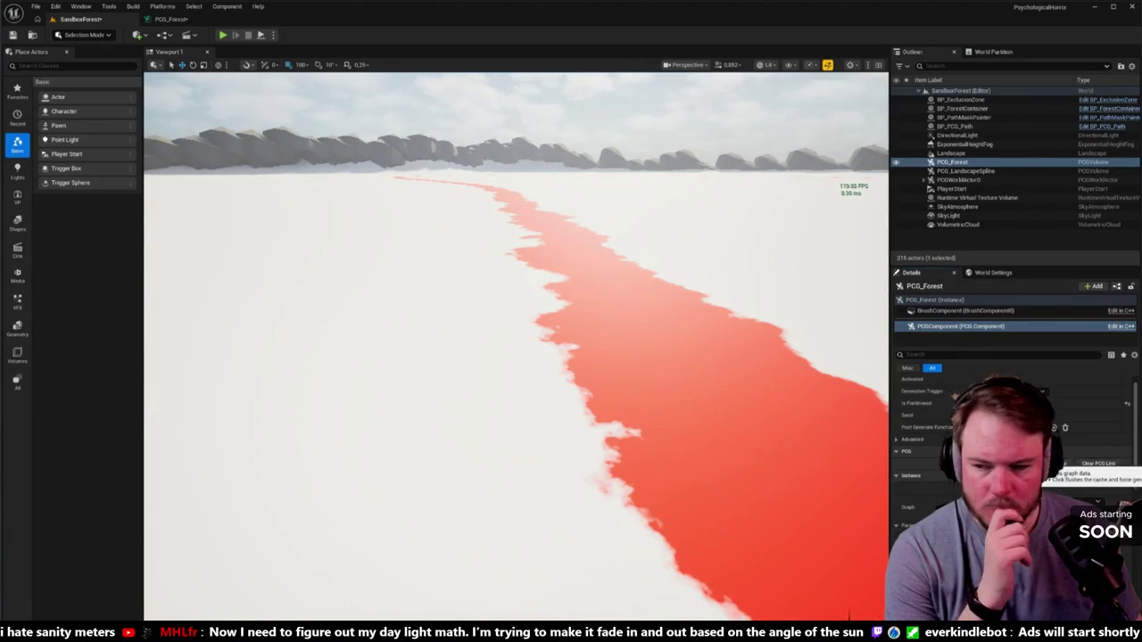
pyautogui.click(1058, 463)
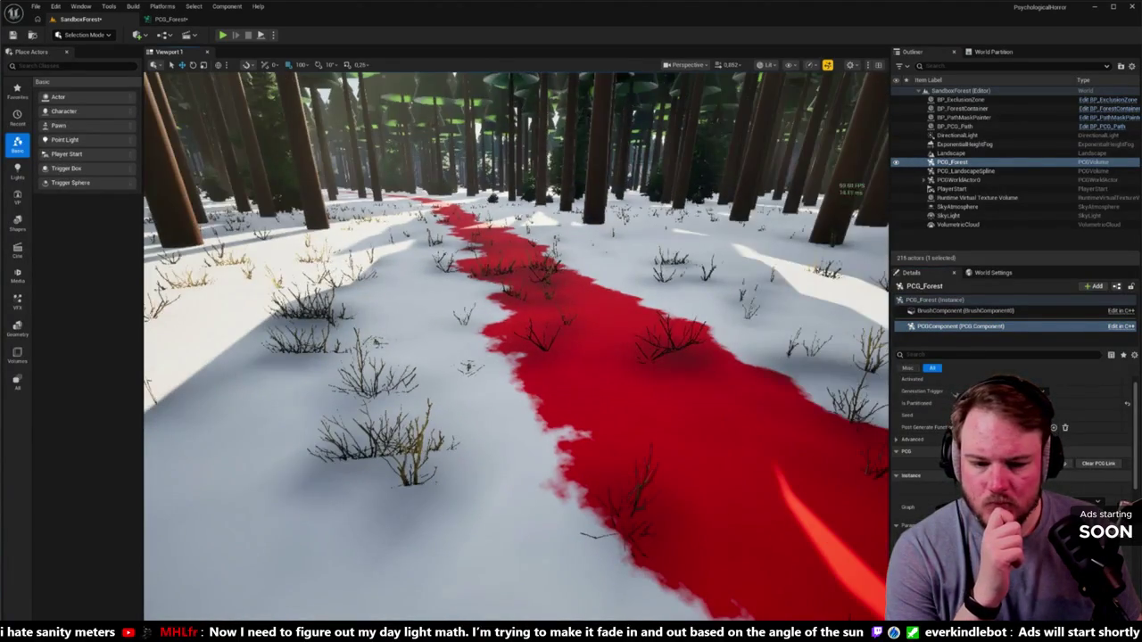
pyautogui.moveTo(469, 366); pyautogui.dragTo(536, 357)
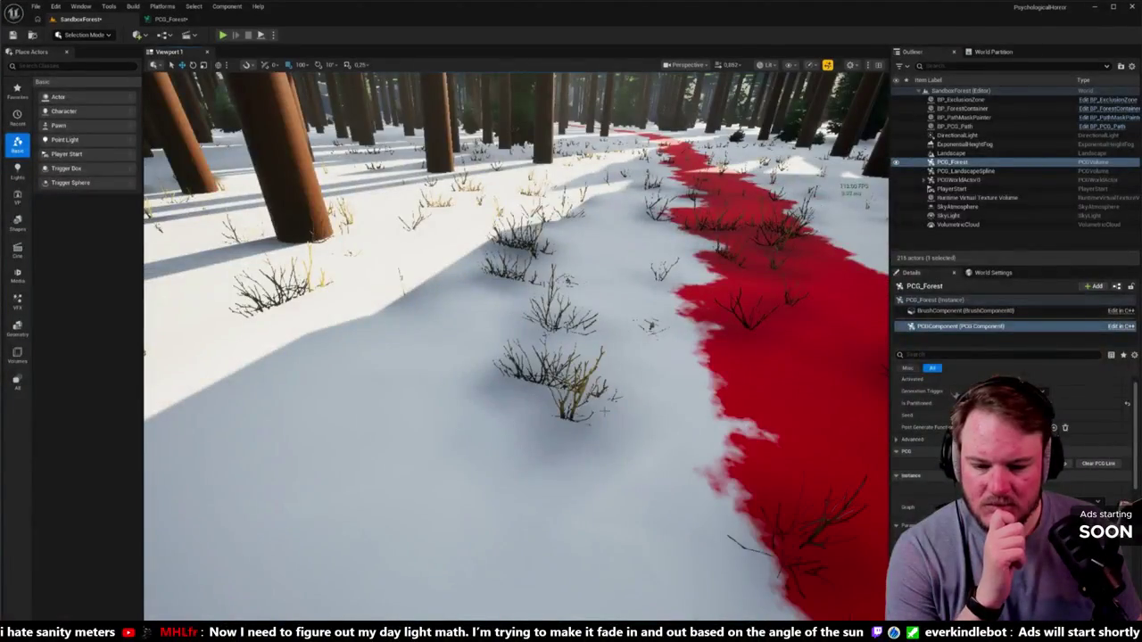
pyautogui.click(653, 327)
pyautogui.moveTo(652, 328)
pyautogui.mouseDown()
pyautogui.moveTo(625, 339)
pyautogui.moveTo(678, 348)
pyautogui.moveTo(643, 339)
pyautogui.mouseUp()
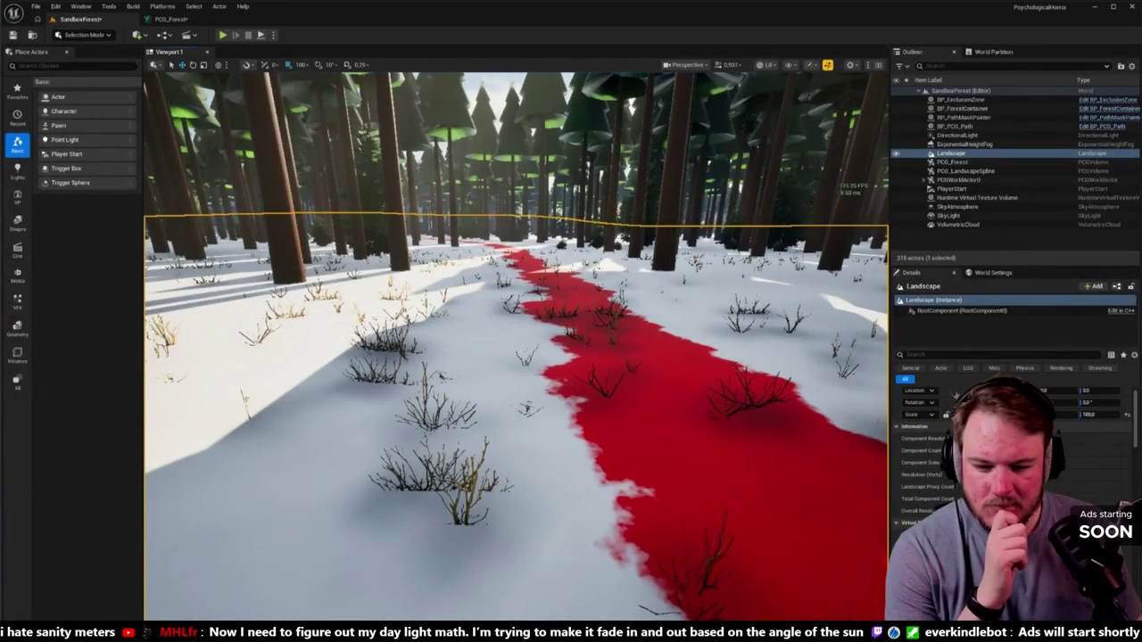
pyautogui.click(181, 20)
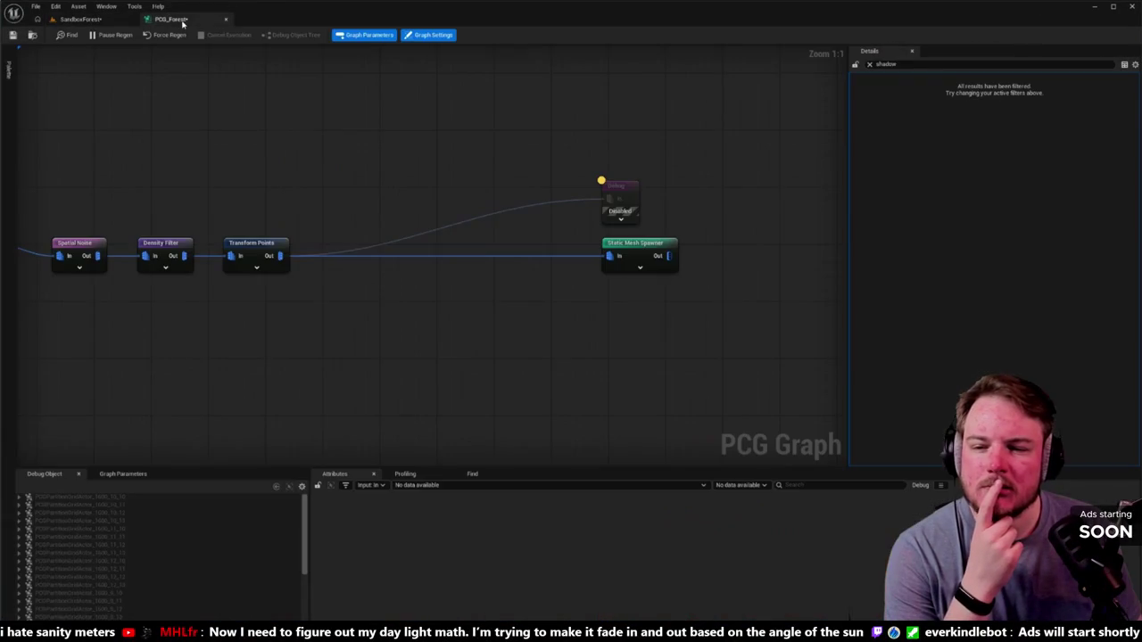
# Turn off Cast Contact Shadow on the first and Index[3] shrub meshes in the Static Mesh Spawner.
pyautogui.click(643, 249)
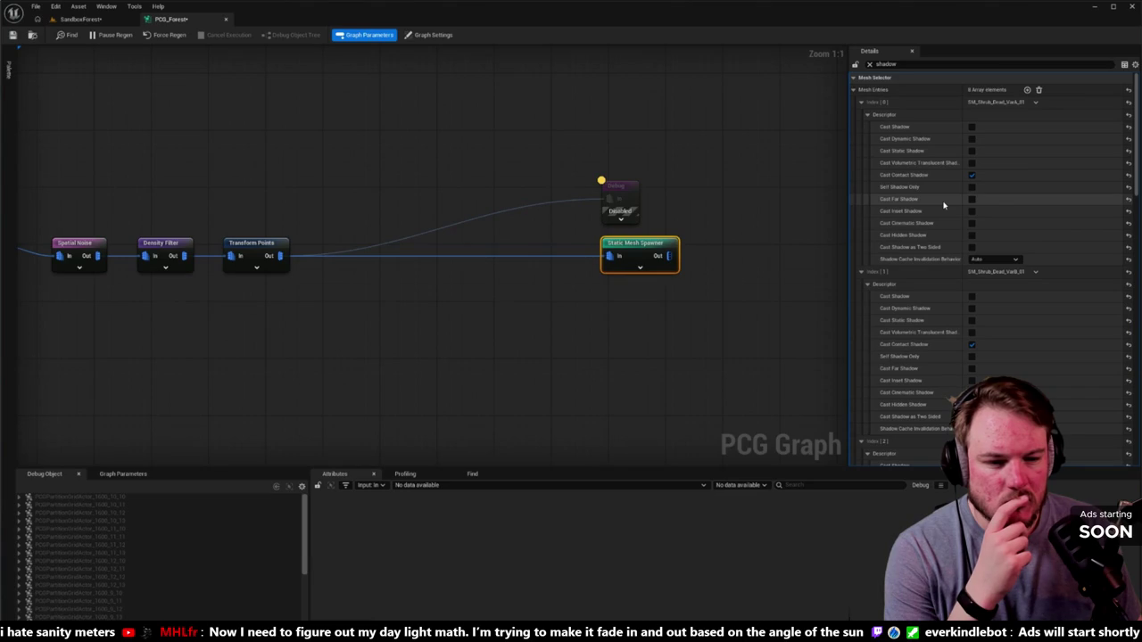
pyautogui.click(972, 175)
pyautogui.scroll(-2, 977, 267)
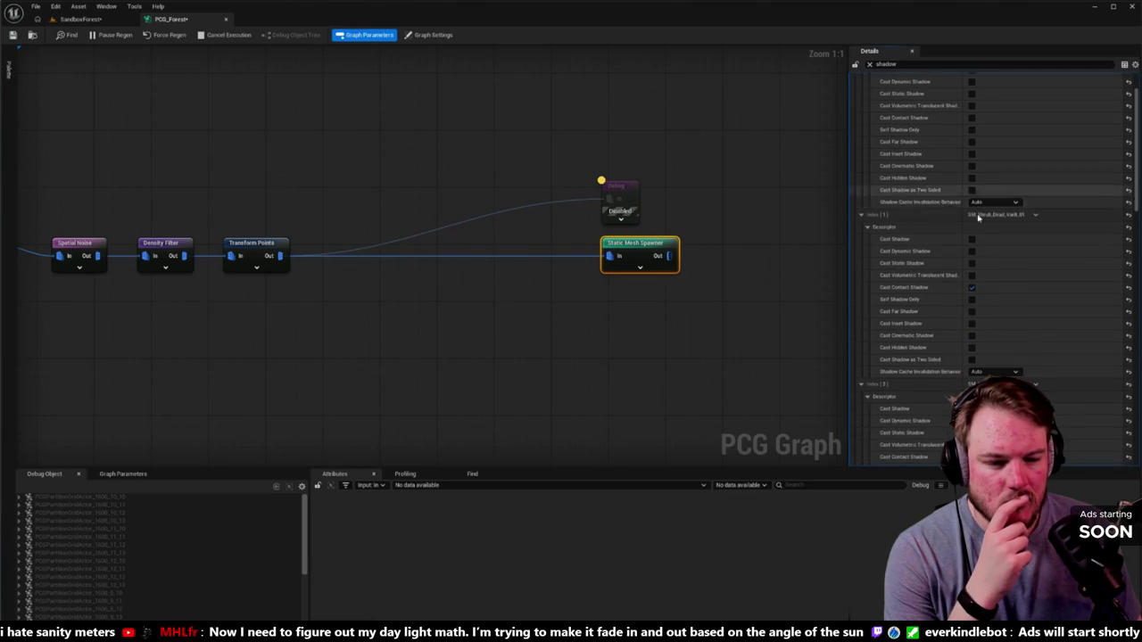
pyautogui.scroll(-1, 977, 290)
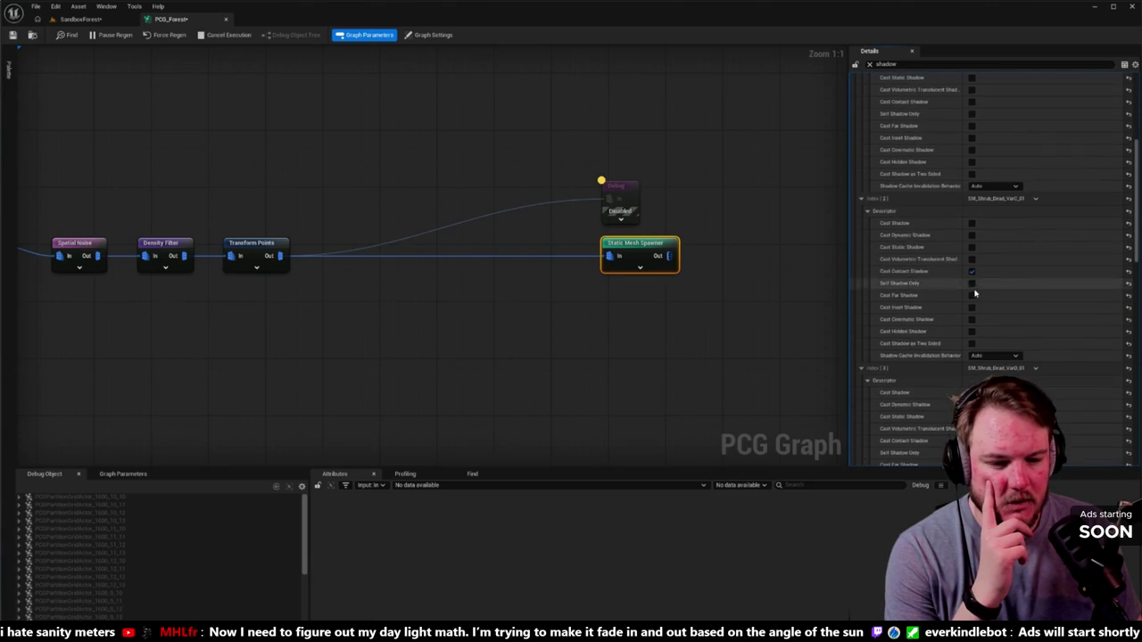
pyautogui.scroll(-5, 974, 281)
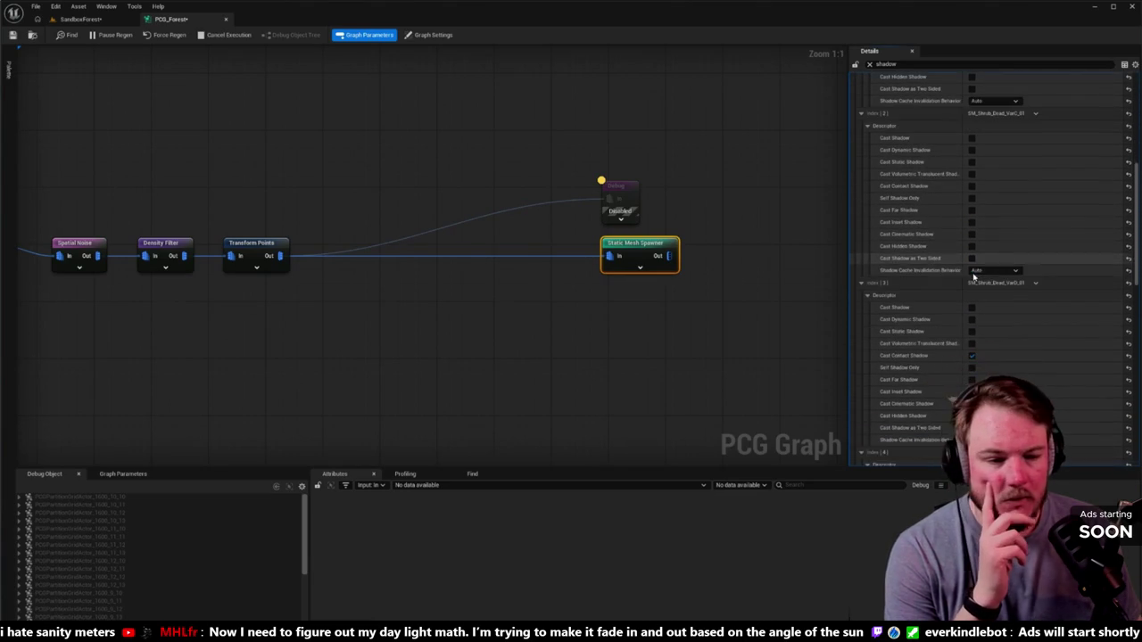
pyautogui.click(973, 298)
# Turn off Cast Contact Shadow on shrub meshes Index[5], [6] and [7], then return to SandboxForest.
pyautogui.scroll(-5, 973, 302)
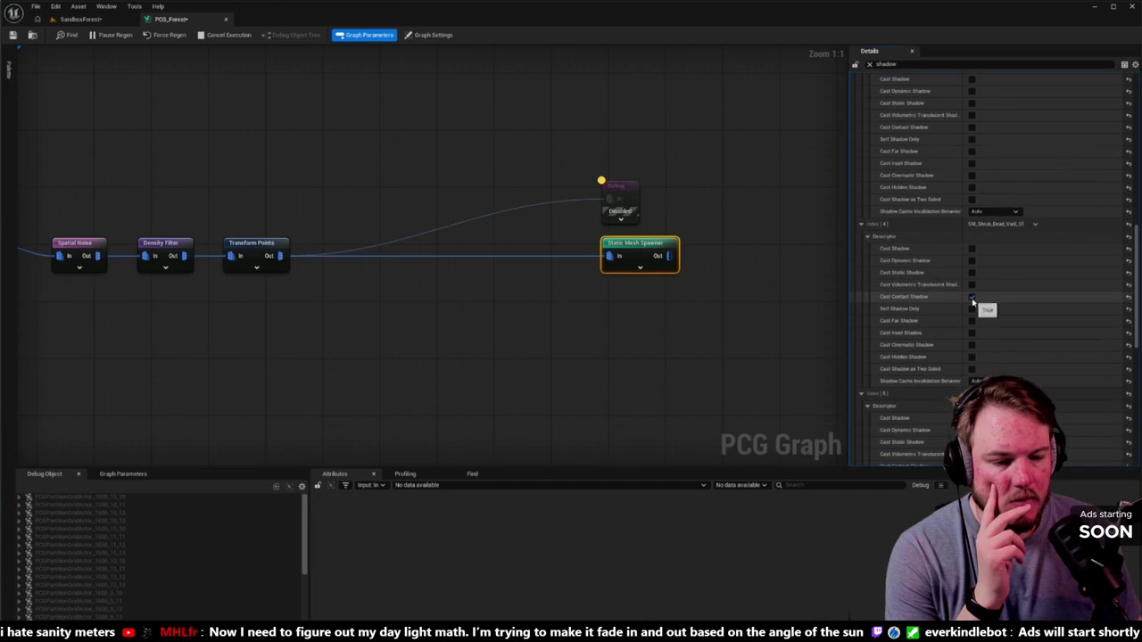
pyautogui.scroll(-5, 973, 304)
pyautogui.click(972, 297)
pyautogui.scroll(-5, 972, 319)
pyautogui.click(973, 294)
pyautogui.scroll(-5, 972, 303)
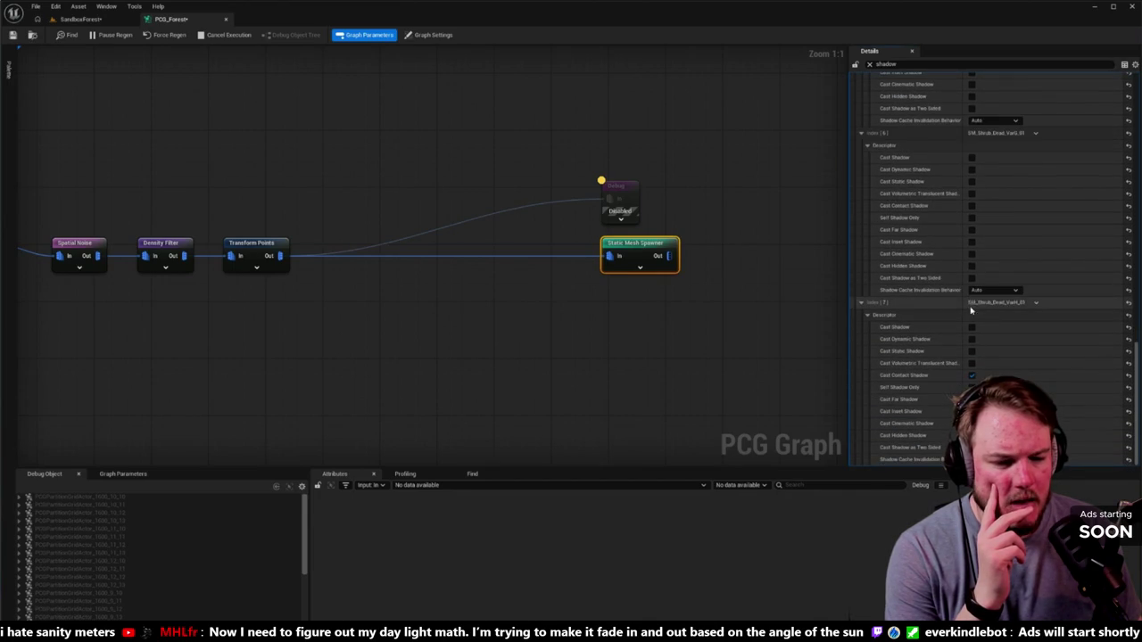
pyautogui.click(972, 375)
pyautogui.scroll(-5, 971, 365)
pyautogui.scroll(15, 961, 344)
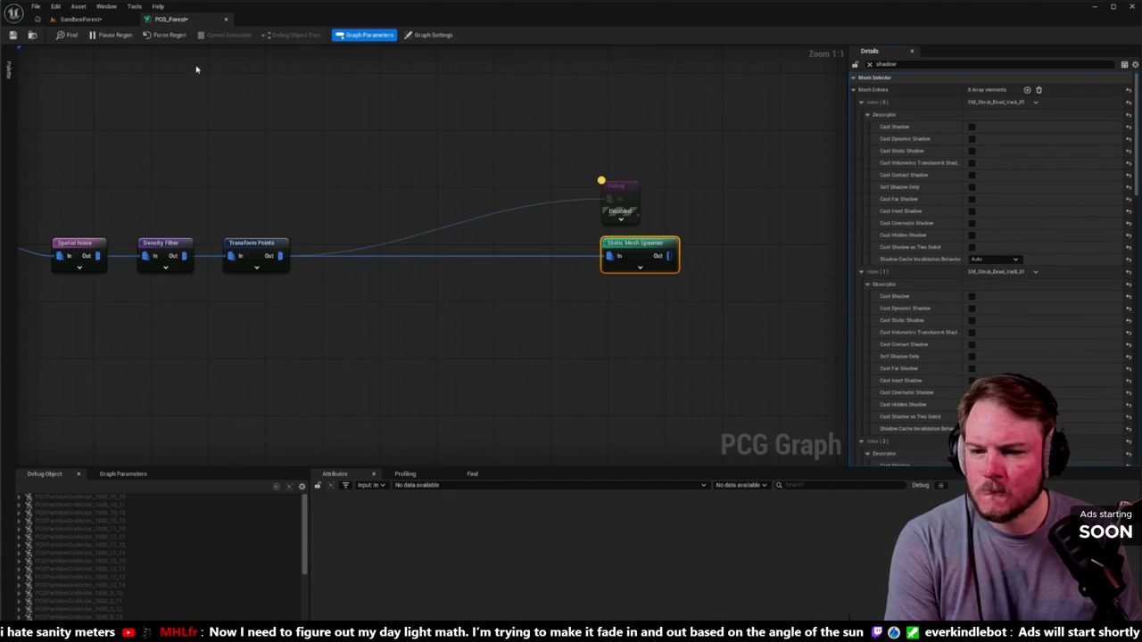
pyautogui.click(80, 19)
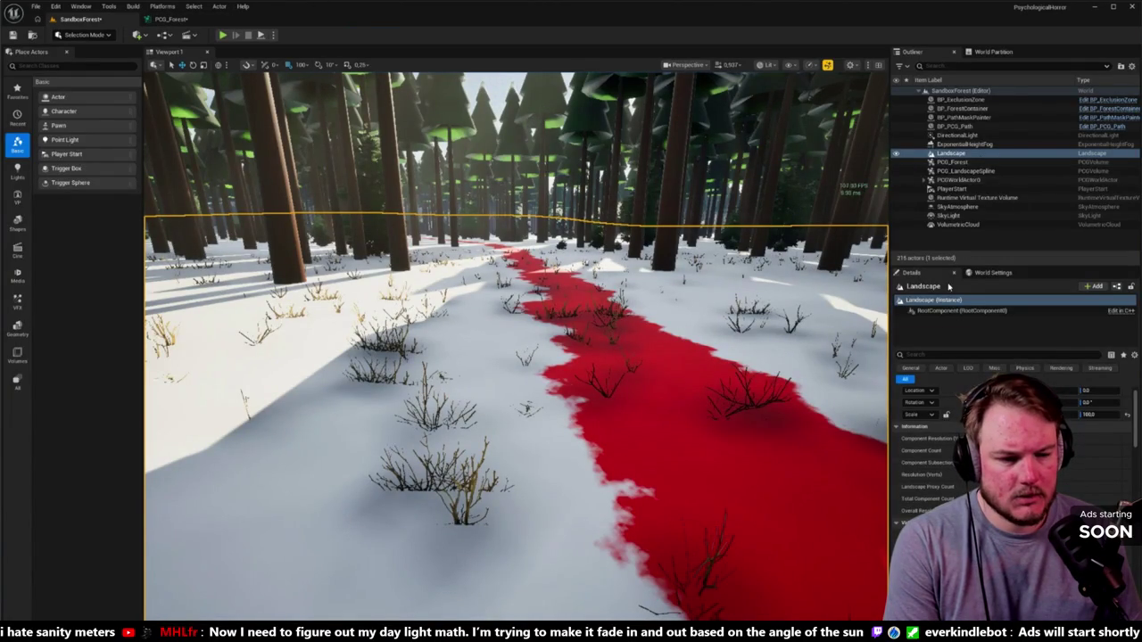
# Regenerate the PCG_Forest volume's shrubs and trees through its PCGComponent.
pyautogui.click(955, 163)
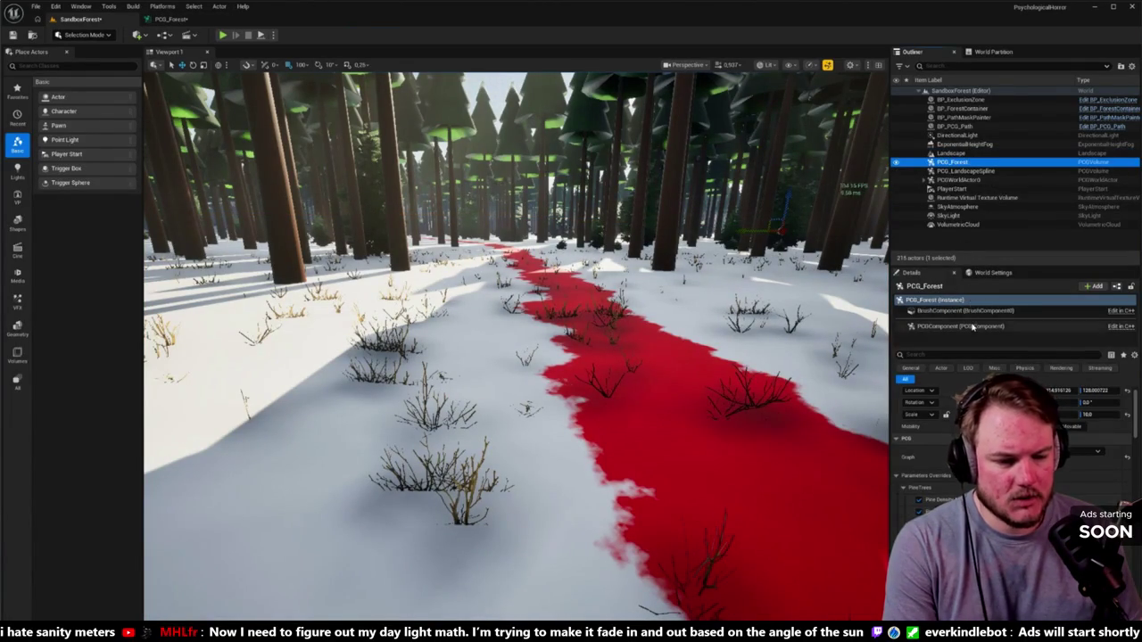
pyautogui.click(959, 326)
pyautogui.click(1026, 463)
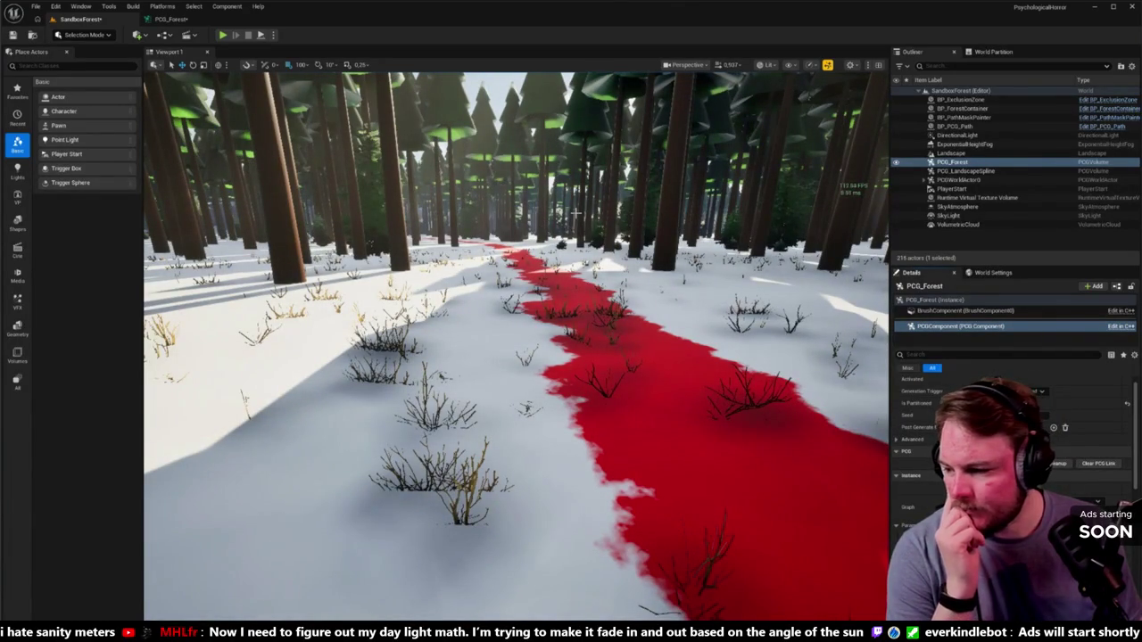
# Cycle the viewport through Unlit, Detail Lighting, Lighting Only and Light Complexity, ending on Shader Complexity.
pyautogui.click(680, 66)
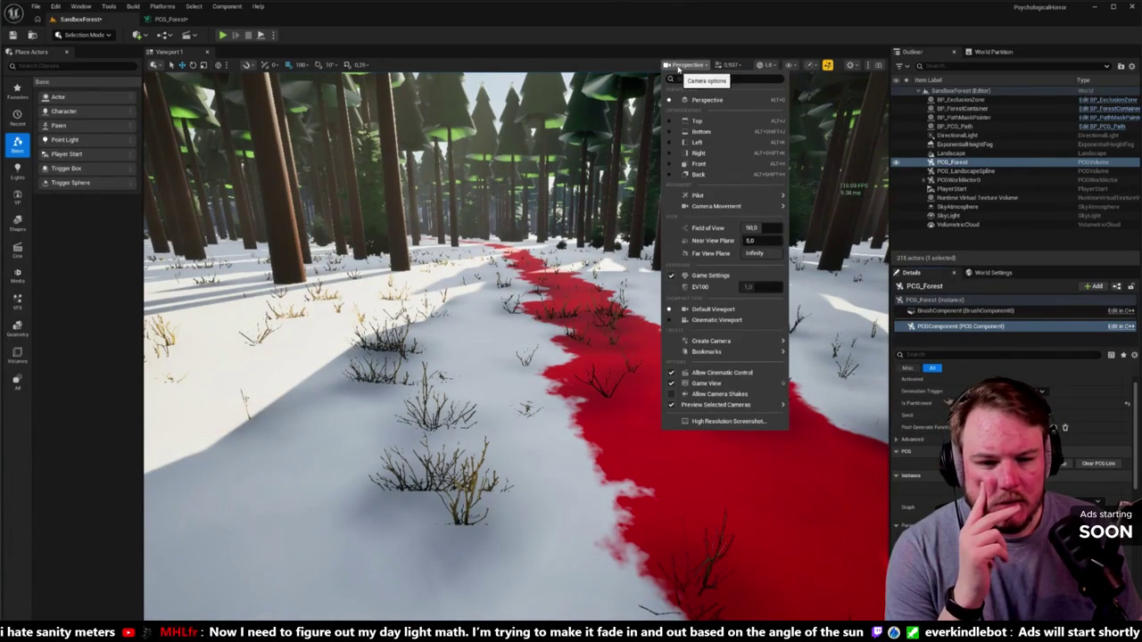
pyautogui.click(771, 66)
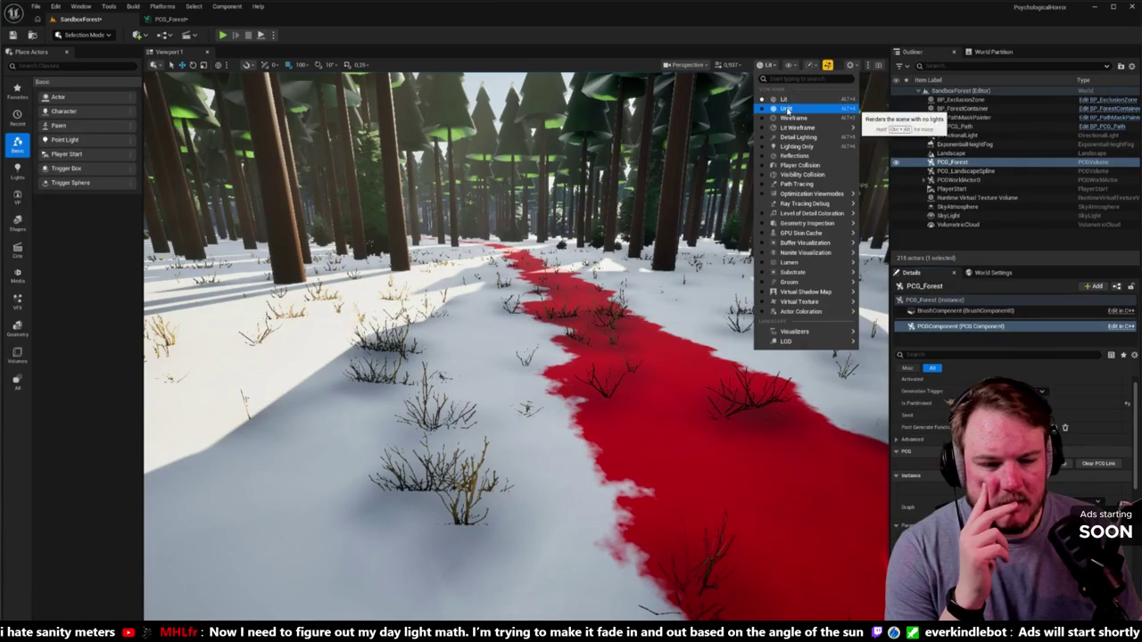
pyautogui.click(786, 109)
pyautogui.hotkey('alt', '4')
pyautogui.hotkey('alt', '5')
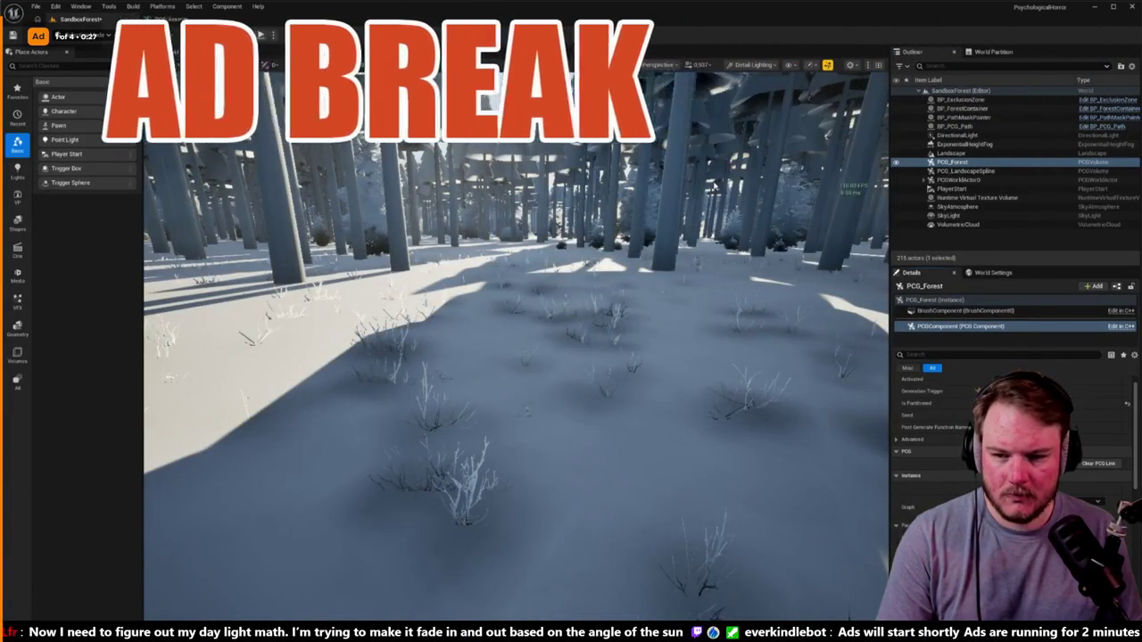
pyautogui.hotkey('alt', '6')
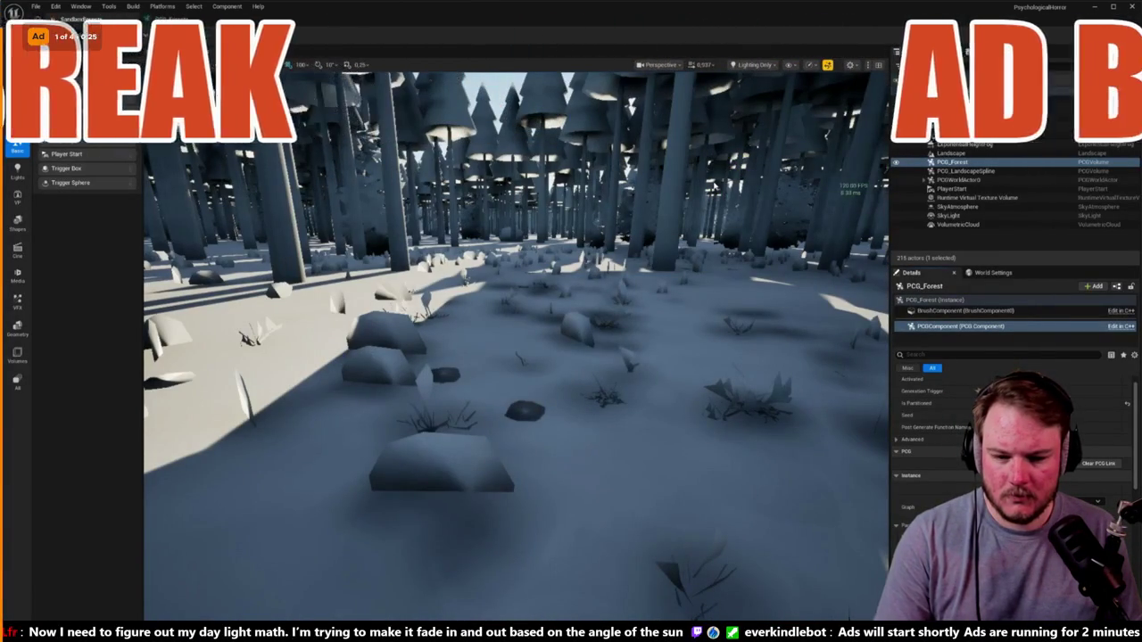
pyautogui.hotkey('alt', '8')
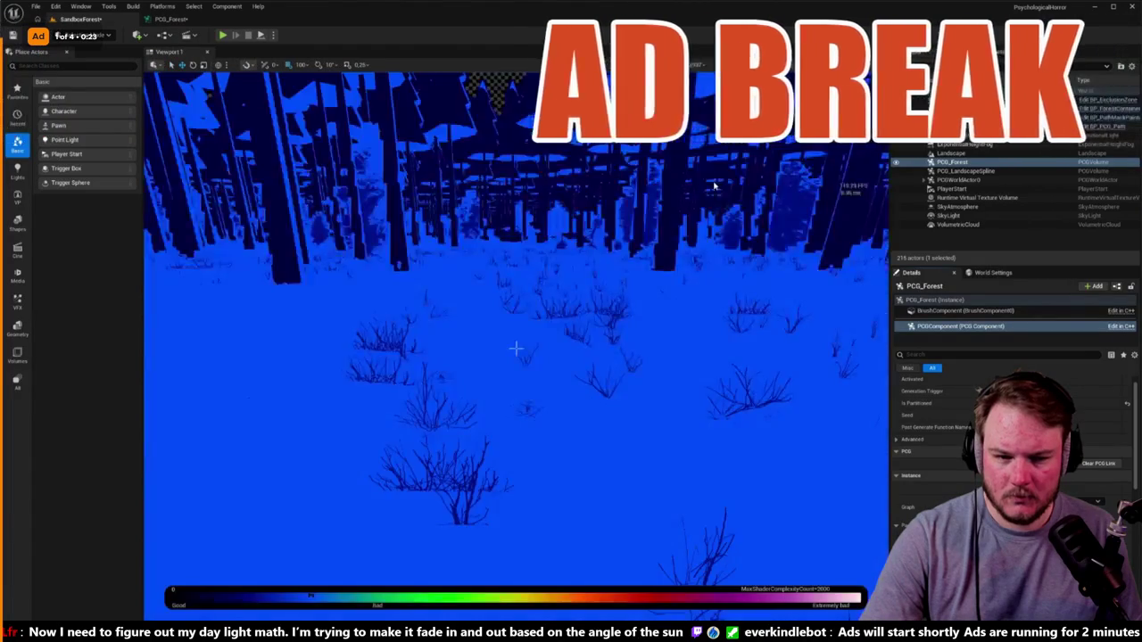
pyautogui.hotkey('alt', '4')
pyautogui.hotkey('alt', '7')
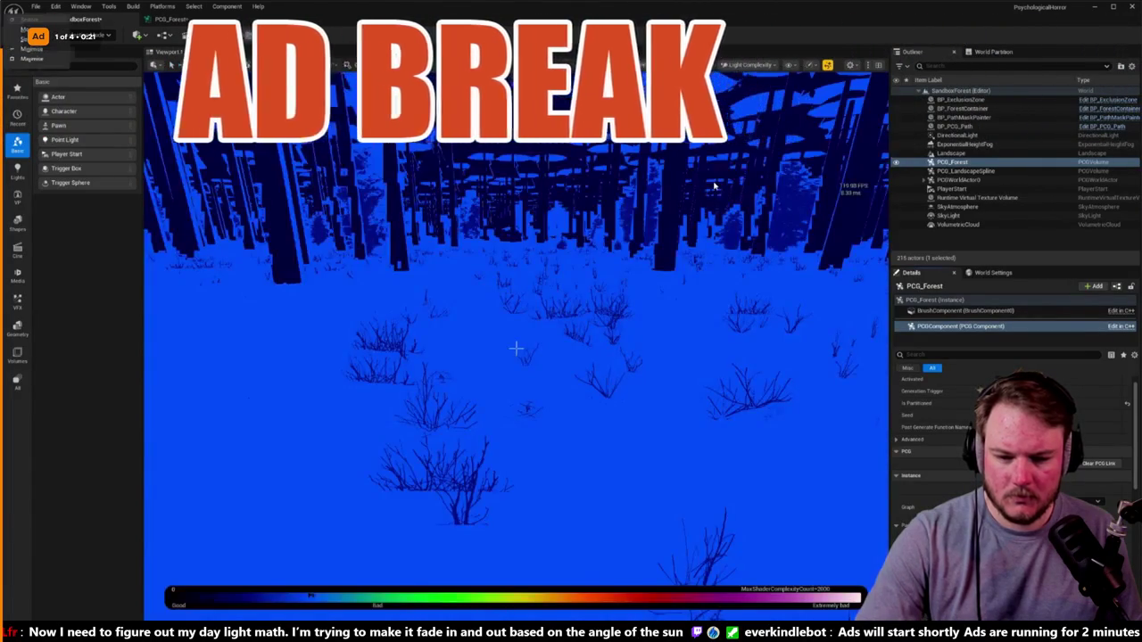
pyautogui.hotkey('alt', '8')
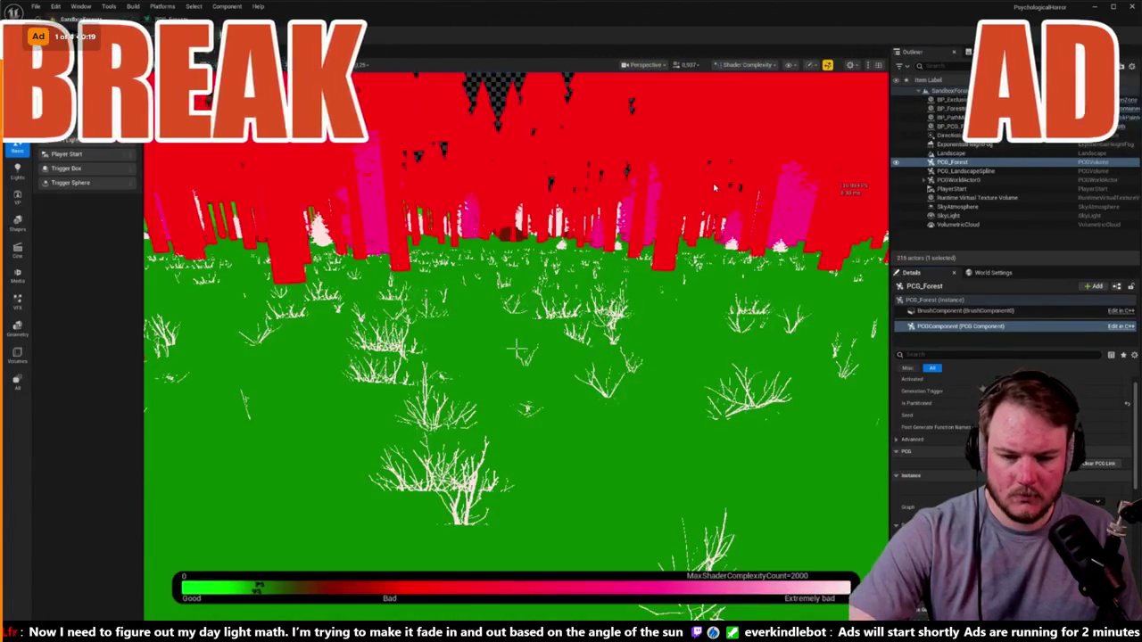
pyautogui.hotkey('alt', '4')
pyautogui.hotkey('alt', '8')
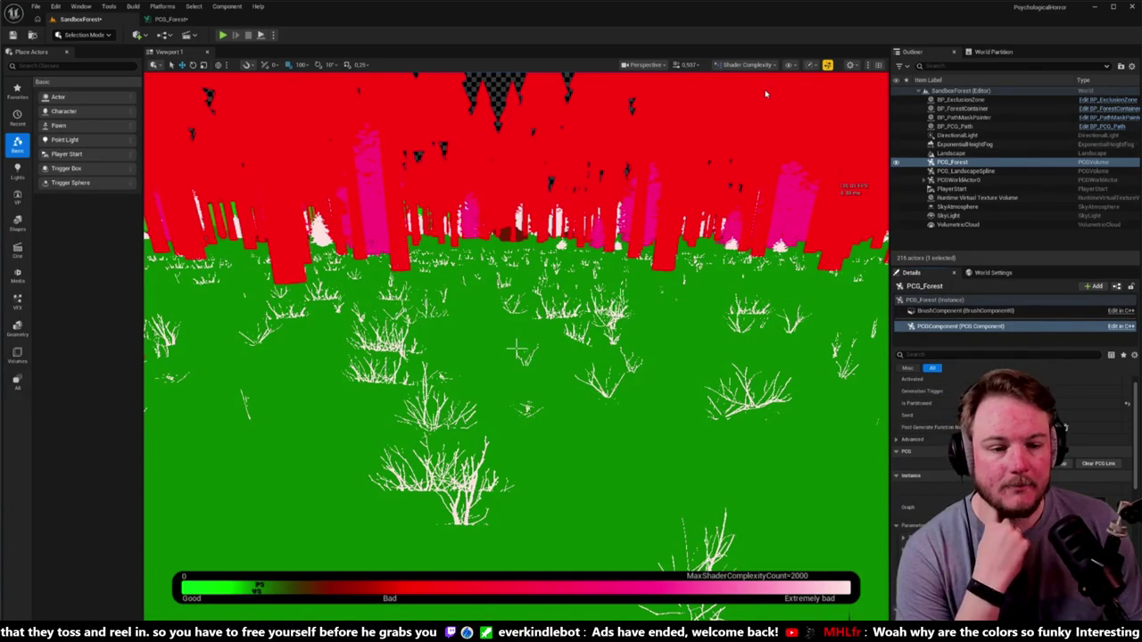
# Preview the LOD coloration view mode, then return the viewport to Shader Complexity.
pyautogui.click(746, 65)
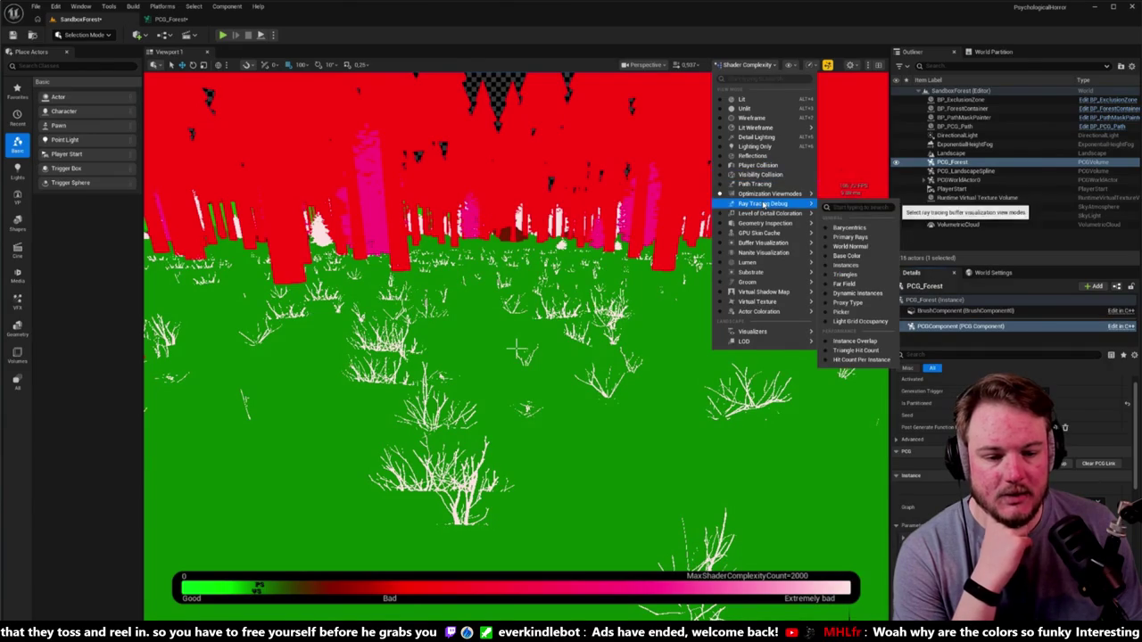
pyautogui.moveTo(764, 215)
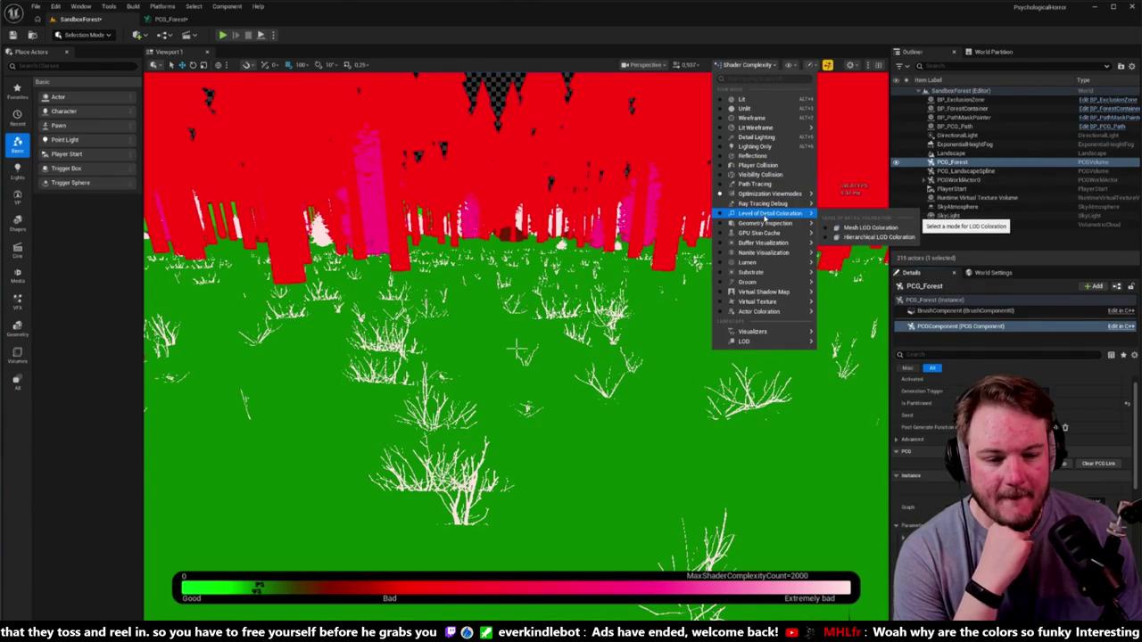
pyautogui.click(870, 227)
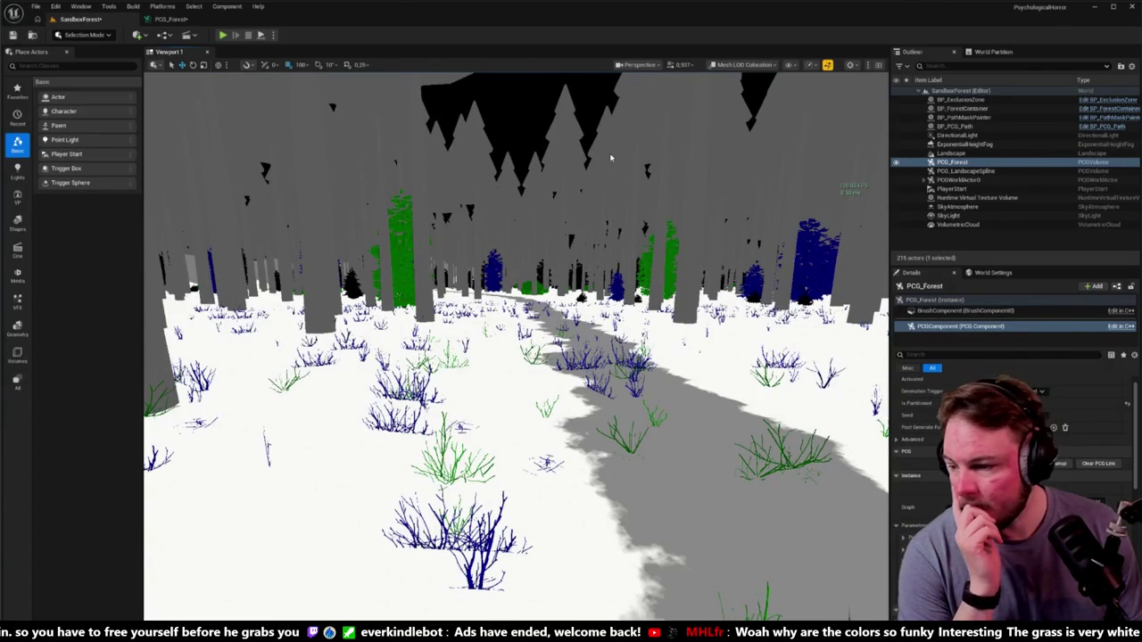
pyautogui.click(746, 65)
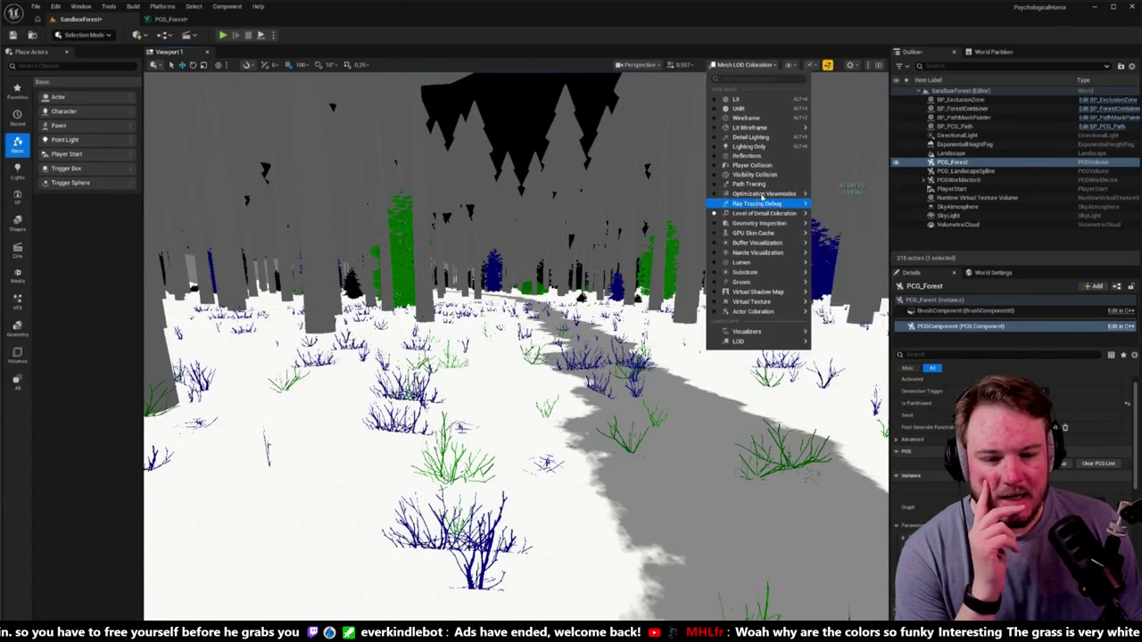
pyautogui.press('Escape')
pyautogui.scroll(2, 516, 346)
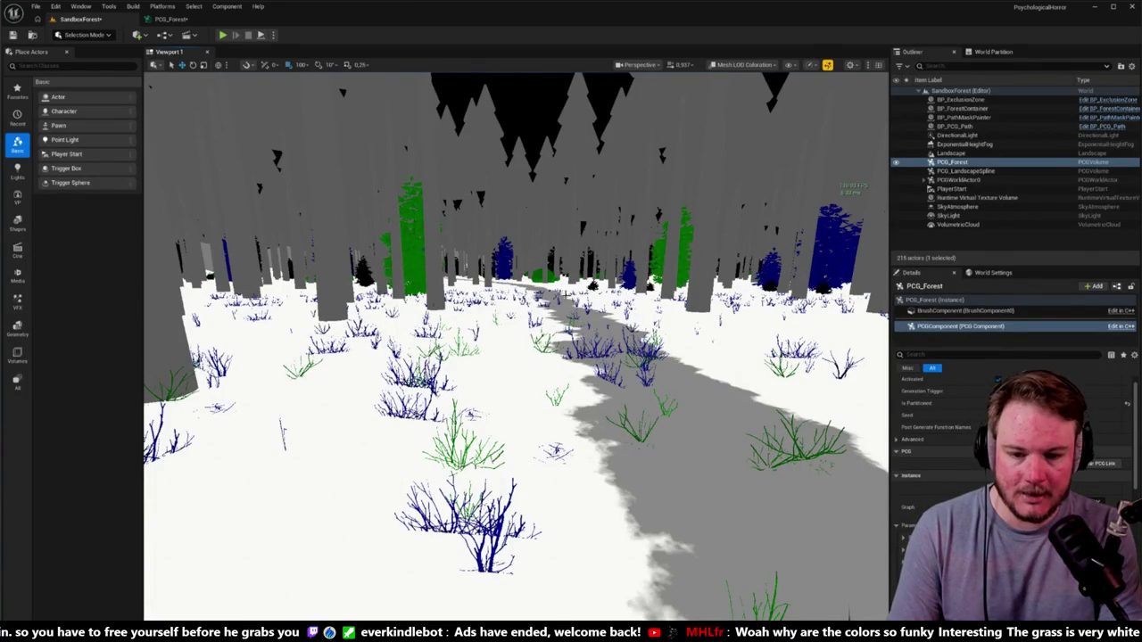
pyautogui.hotkey('alt', '8')
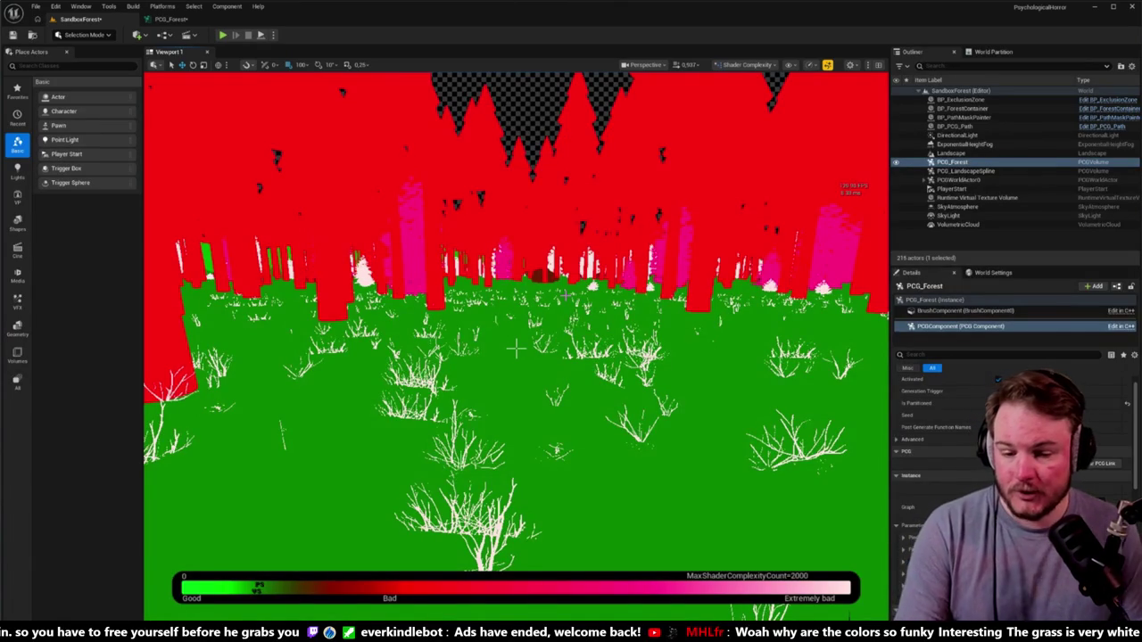
# Select the dead shrub actor, switch back to Lit shading and fly closer to the shrubs.
pyautogui.click(433, 375)
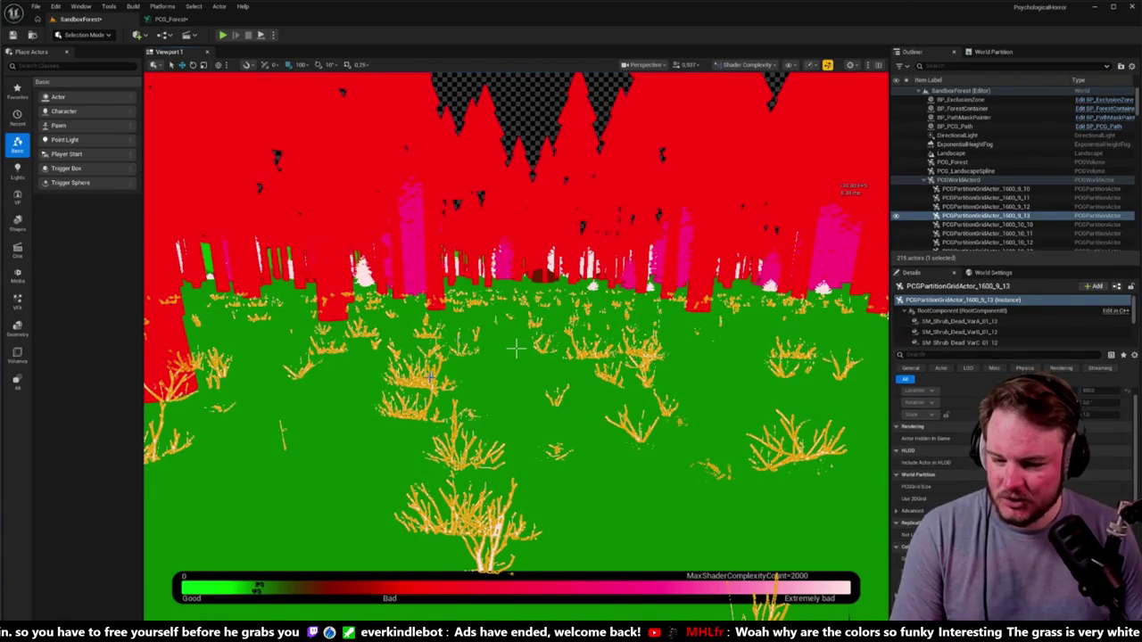
pyautogui.scroll(6, 516, 348)
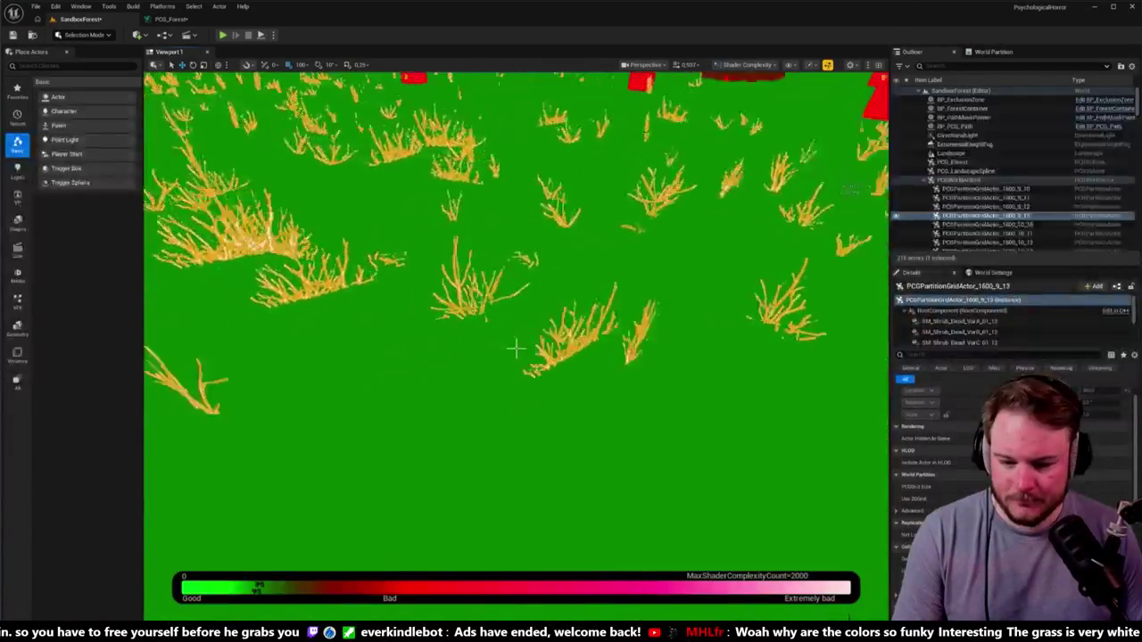
pyautogui.scroll(3, 515, 348)
pyautogui.scroll(-6, 518, 347)
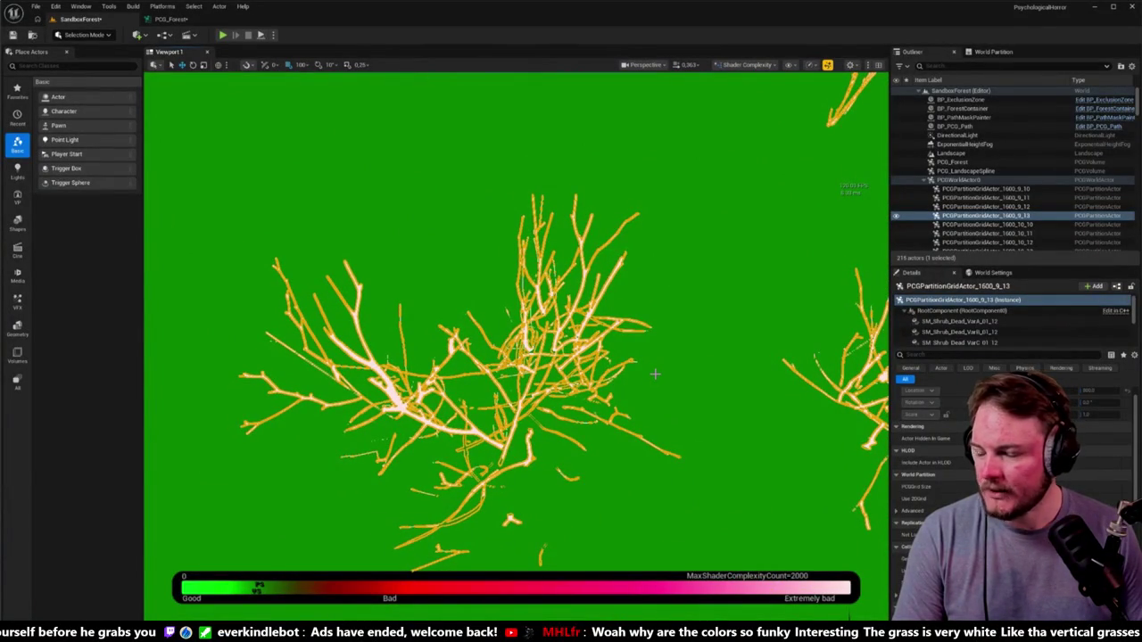
pyautogui.scroll(8, 655, 375)
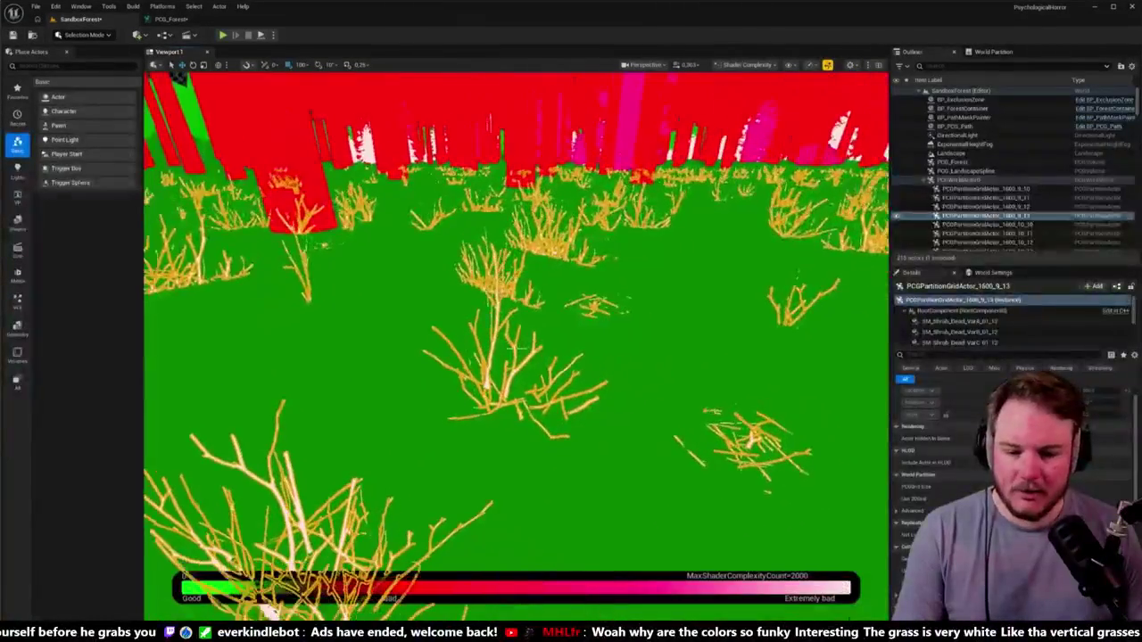
pyautogui.scroll(3, 658, 369)
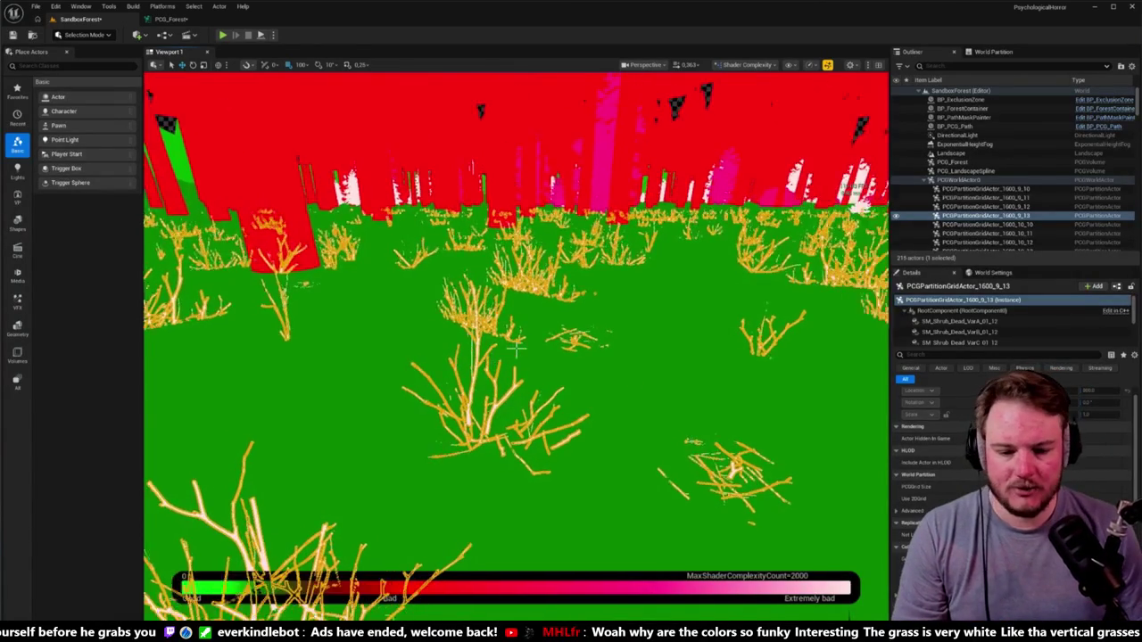
pyautogui.hotkey('alt', '4')
pyautogui.press('w')
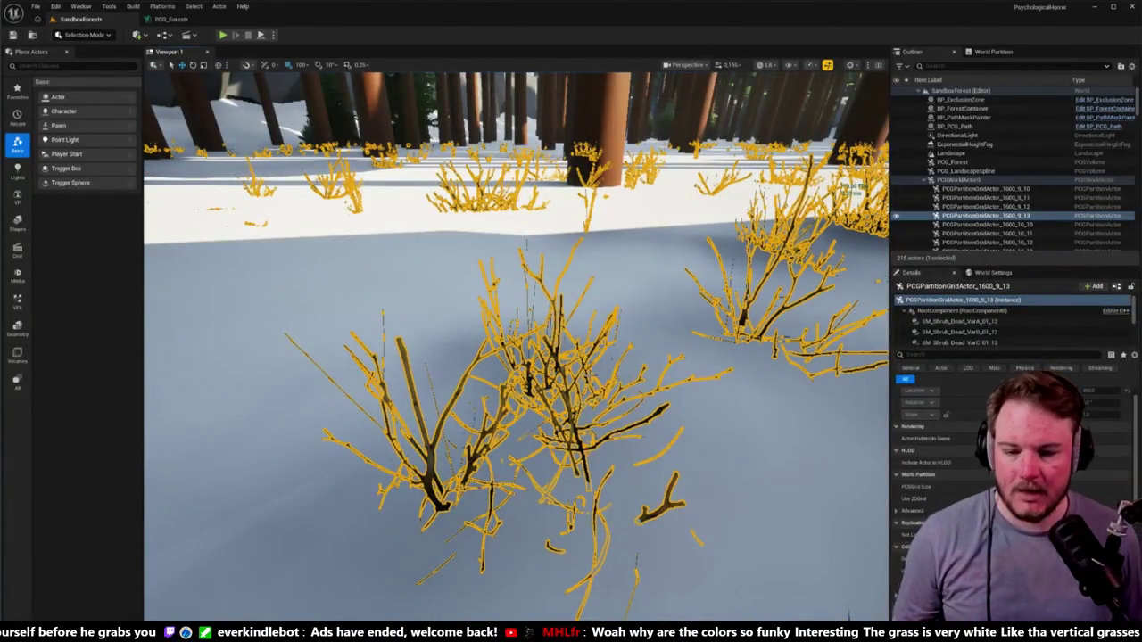
# Pull back, focus another shrub partition actor and step view modes up to Shader Complexity.
pyautogui.press('s')
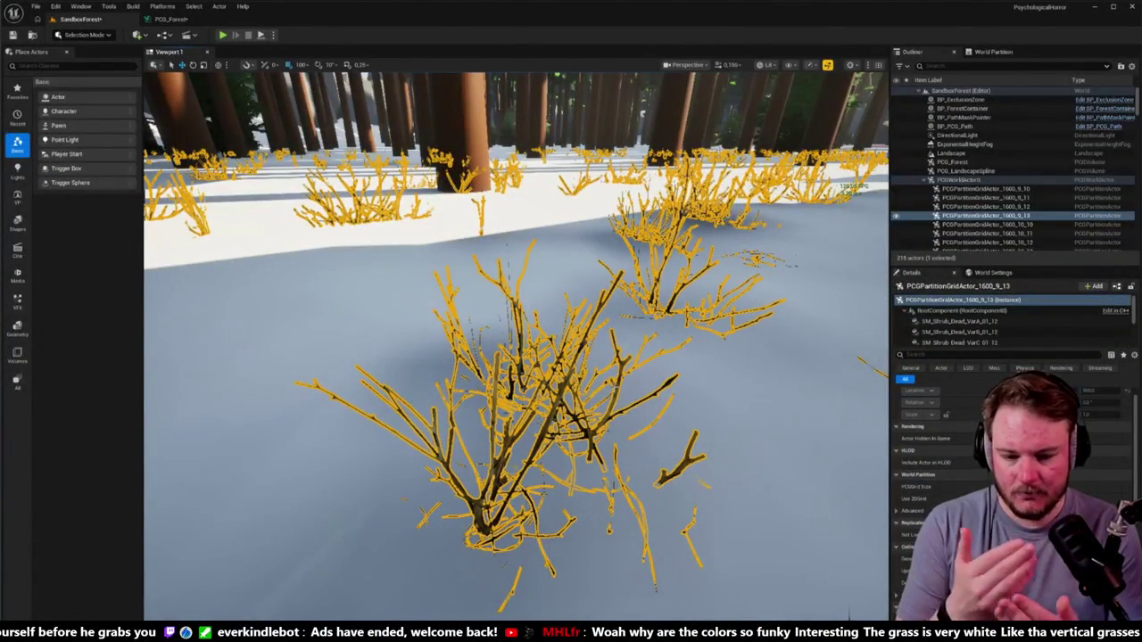
pyautogui.press('Down')
pyautogui.press('Down')
pyautogui.press('Down')
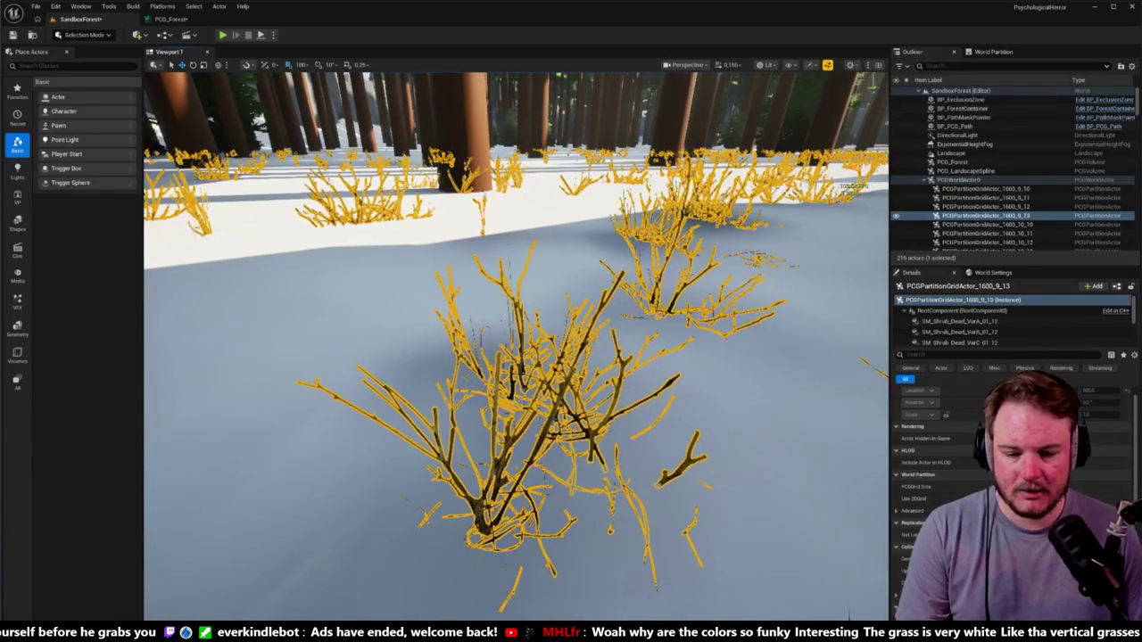
pyautogui.hotkey('alt', '5')
pyautogui.hotkey('alt', '6')
pyautogui.hotkey('alt', '7')
pyautogui.hotkey('alt', '8')
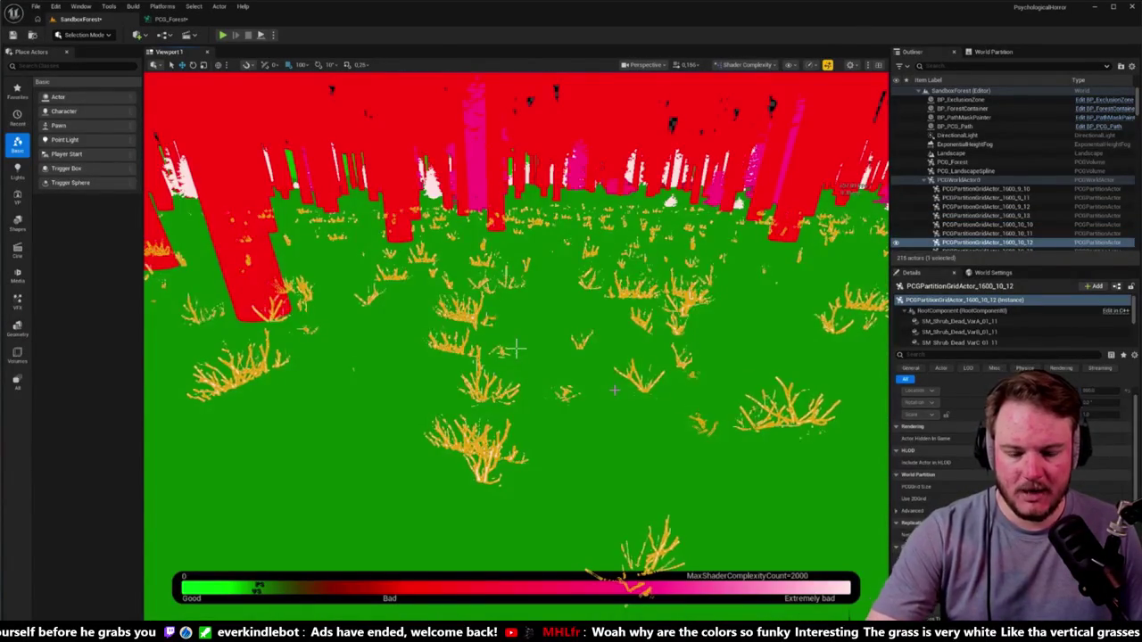
# Compare Light and Shader Complexity, settle on Shader Complexity, and open the Content Drawer.
pyautogui.hotkey('alt', '7')
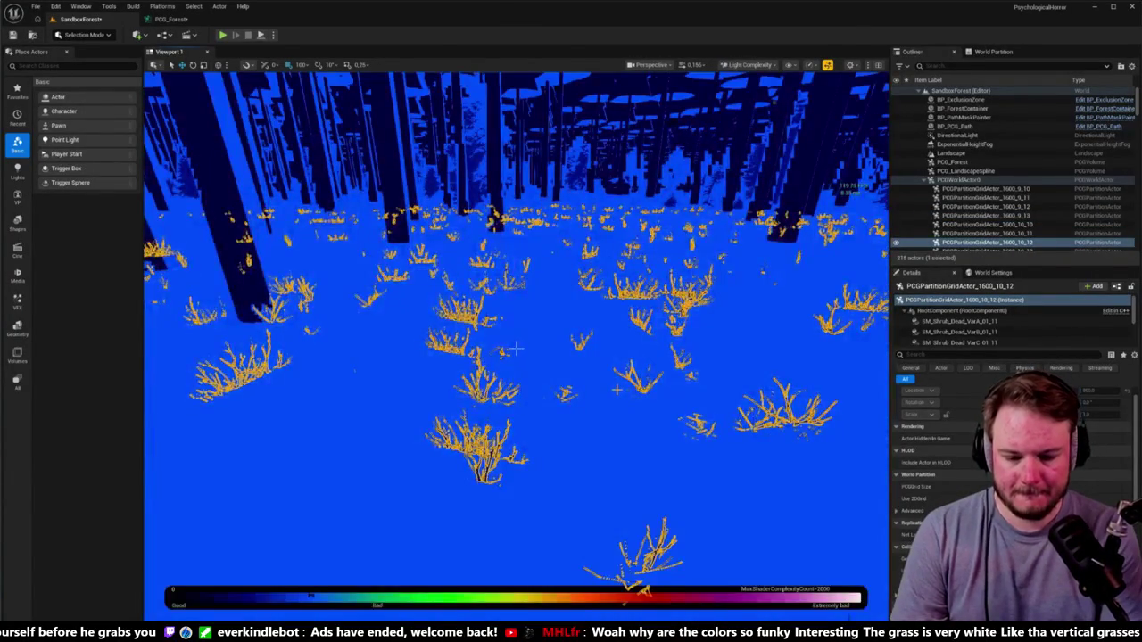
pyautogui.hotkey('alt', '8')
pyautogui.hotkey('alt', '7')
pyautogui.hotkey('alt', '8')
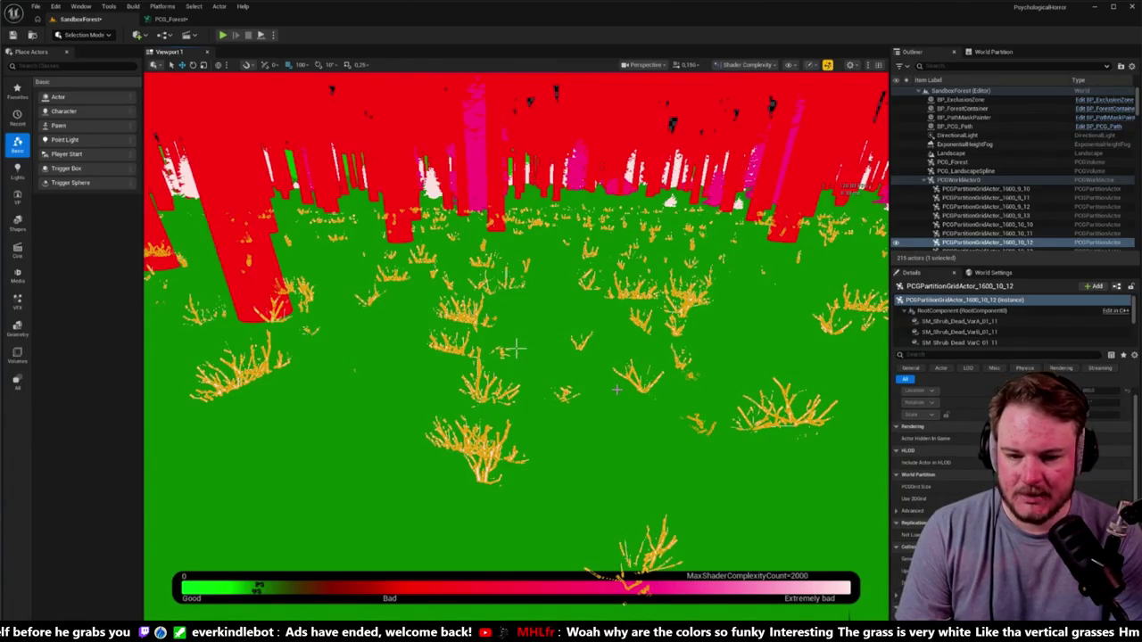
pyautogui.moveTo(516, 348); pyautogui.dragTo(516, 268)
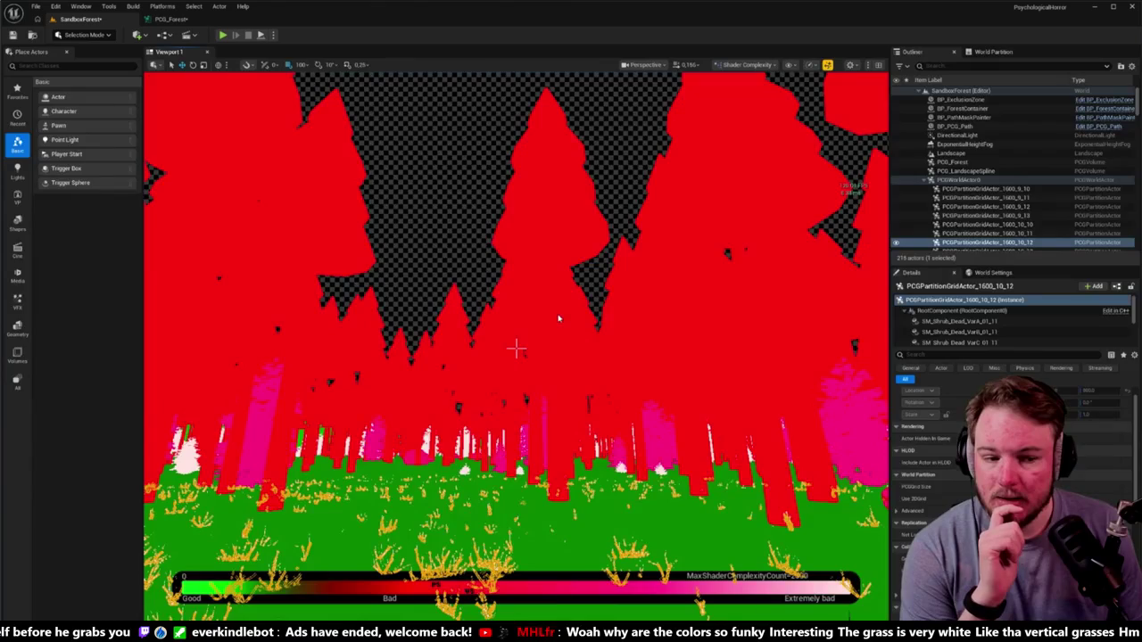
pyautogui.hotkey('ctrl', 'space')
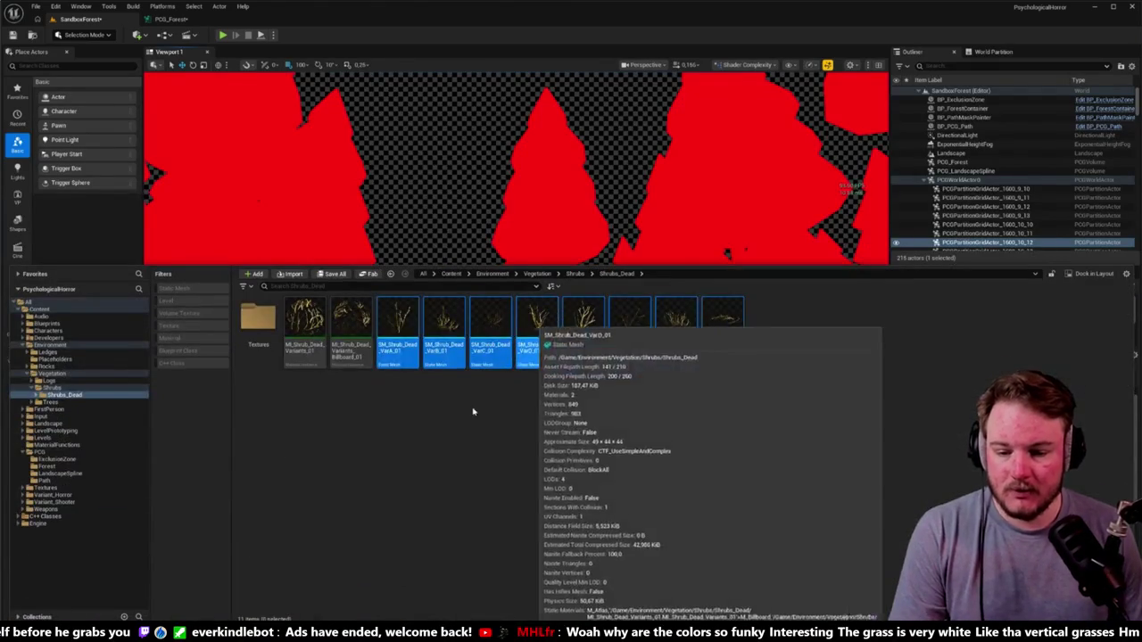
# Open the placeholder fir tree mesh from the Placeholders folder.
pyautogui.click(64, 403)
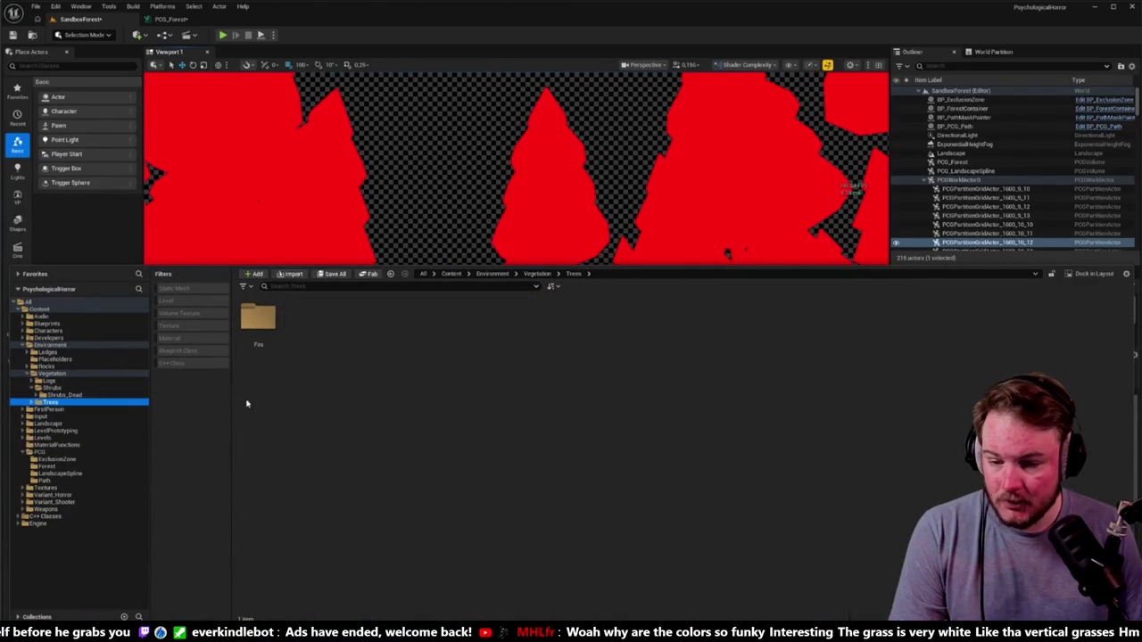
pyautogui.doubleClick(254, 313)
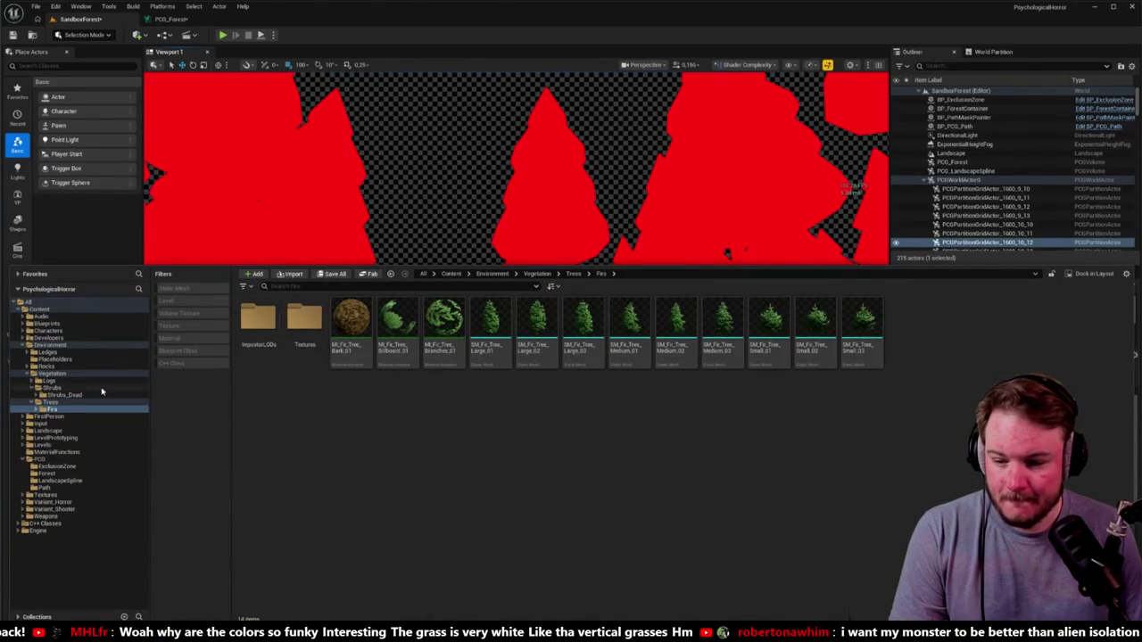
pyautogui.click(65, 360)
pyautogui.click(348, 326)
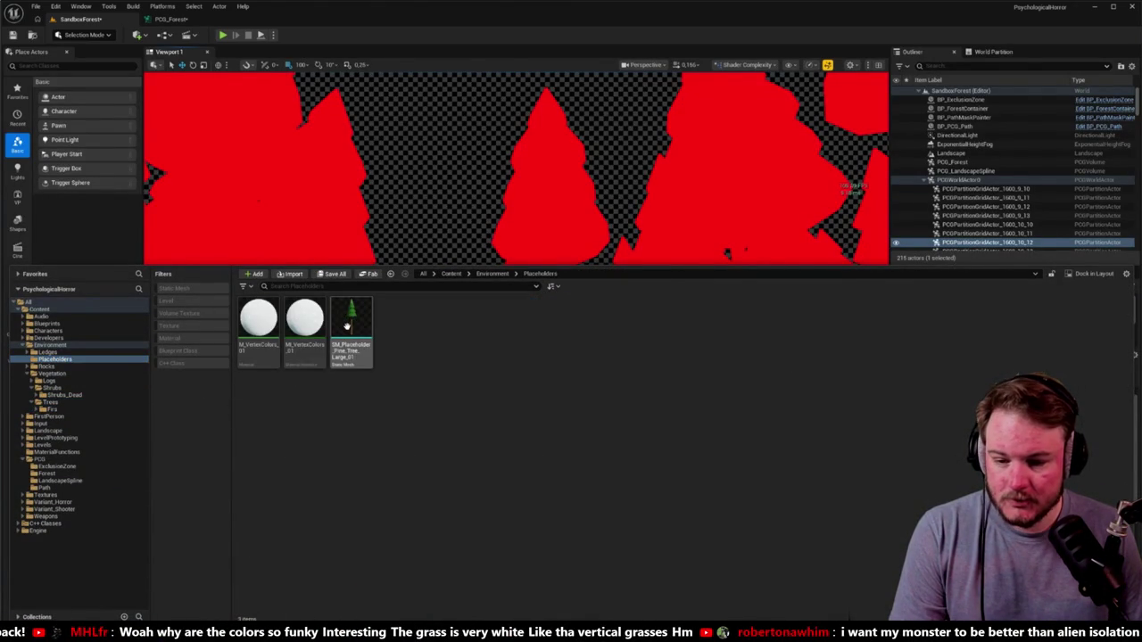
pyautogui.doubleClick(348, 330)
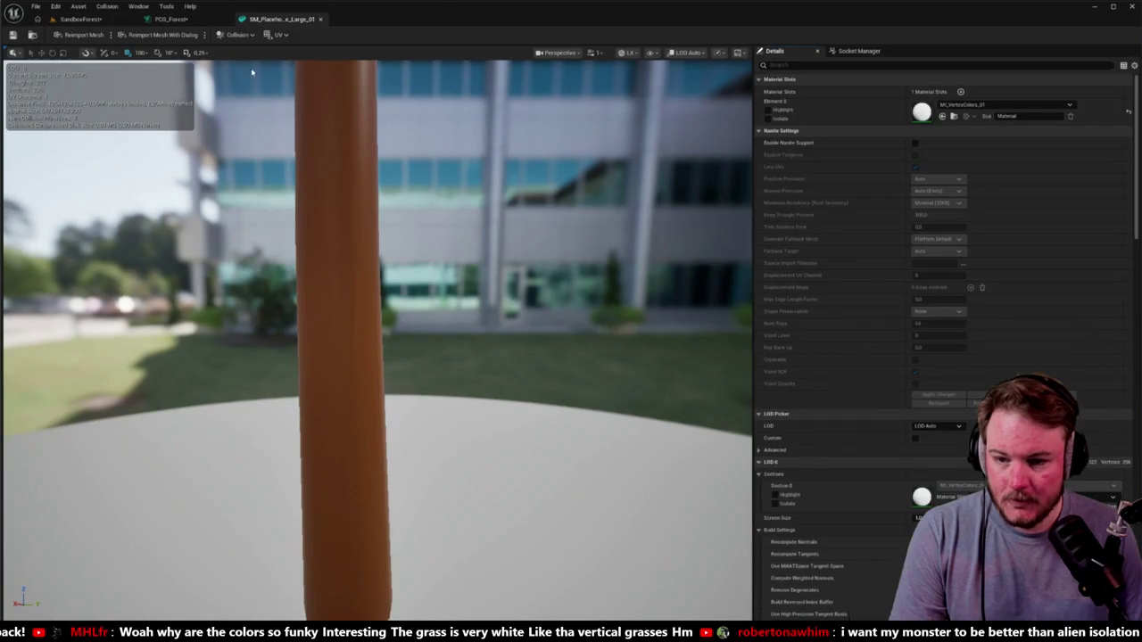
# In parent M_VertexColors_01, delete the Constant, Static Bool and MF_CalculateNormals nodes, then apply and save.
pyautogui.doubleClick(921, 112)
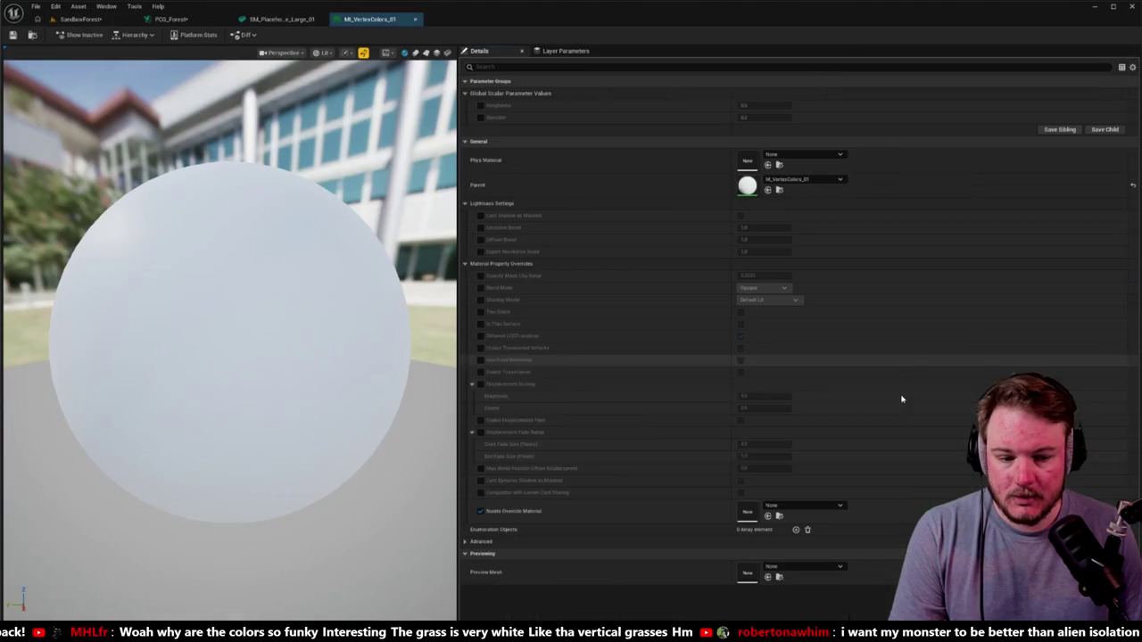
pyautogui.doubleClick(748, 186)
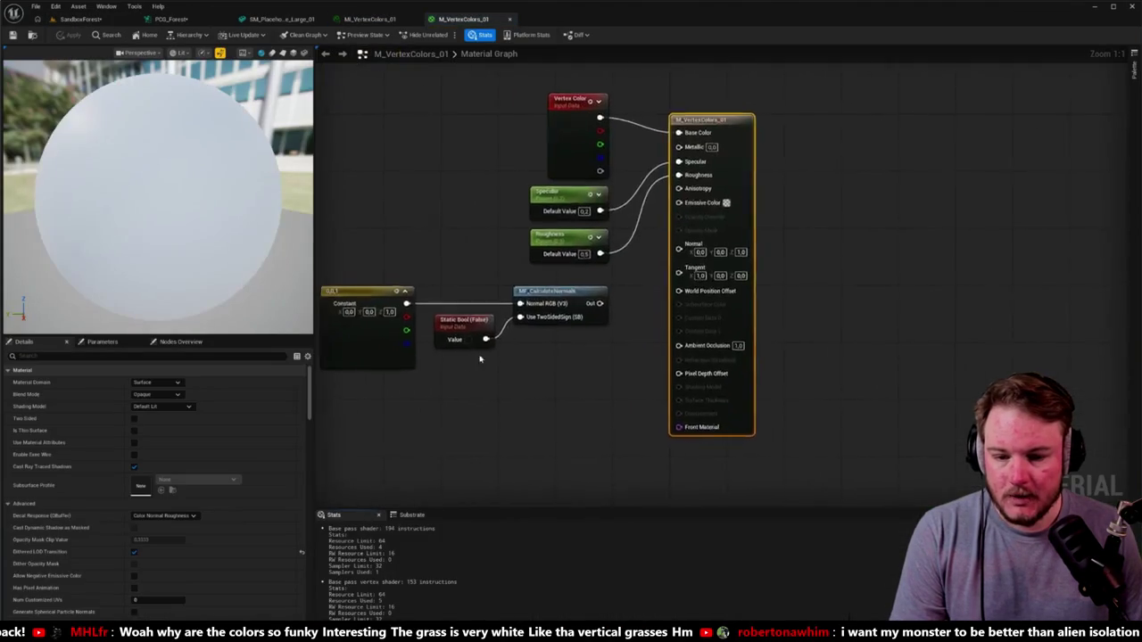
pyautogui.moveTo(681, 359)
pyautogui.mouseDown()
pyautogui.moveTo(598, 396)
pyautogui.moveTo(622, 376)
pyautogui.mouseUp()
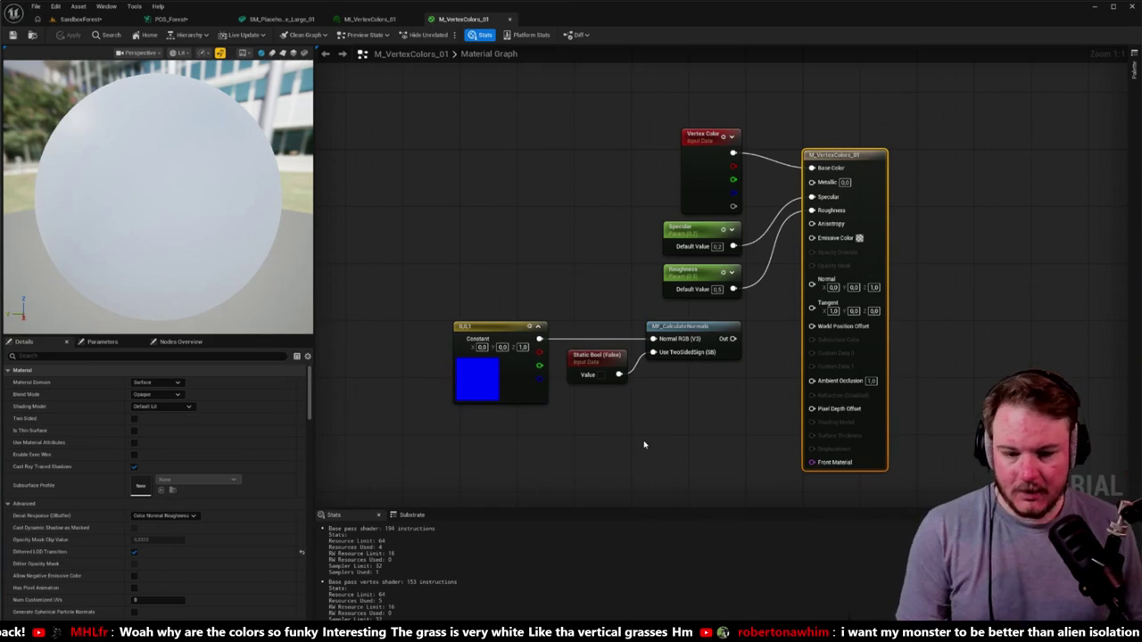
pyautogui.moveTo(411, 352); pyautogui.dragTo(753, 402)
pyautogui.press('Delete')
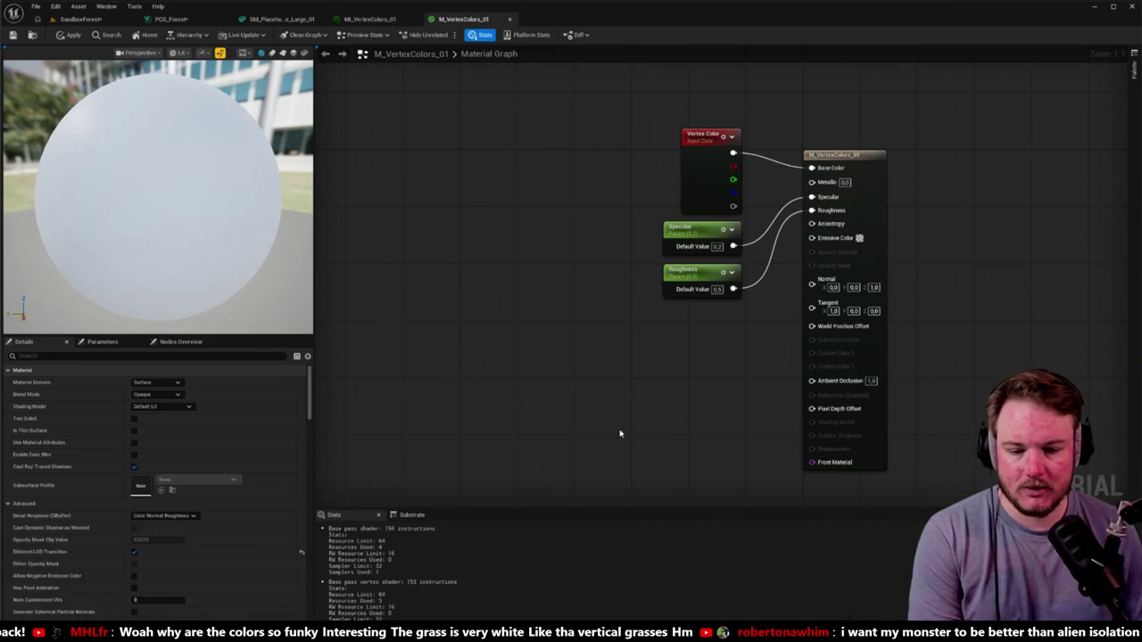
pyautogui.click(68, 34)
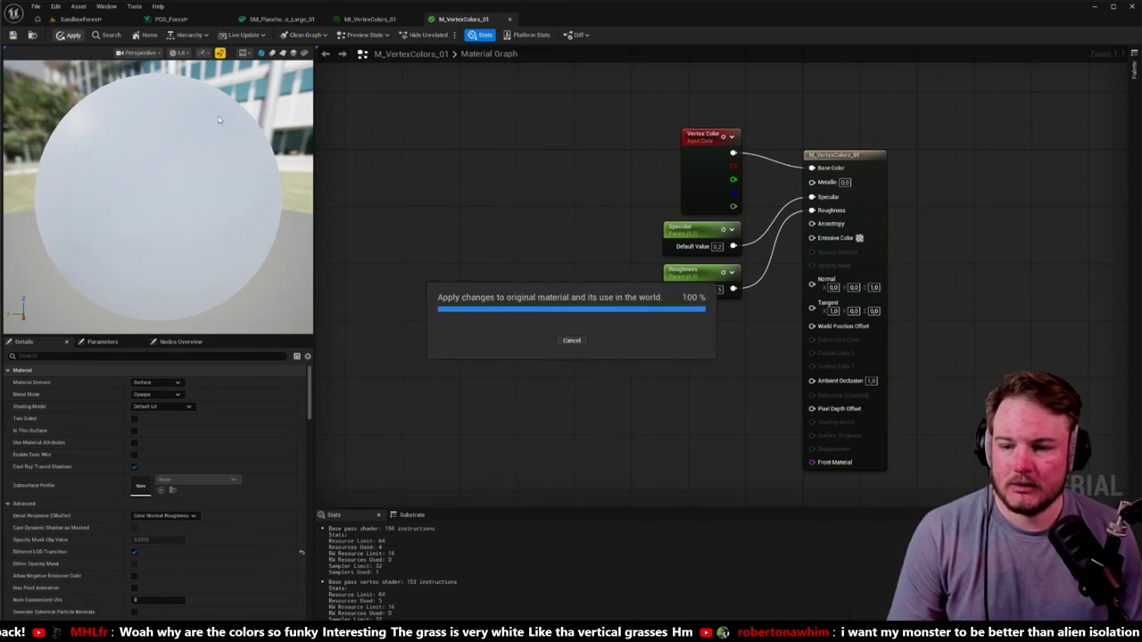
pyautogui.hotkey('ctrl', 's')
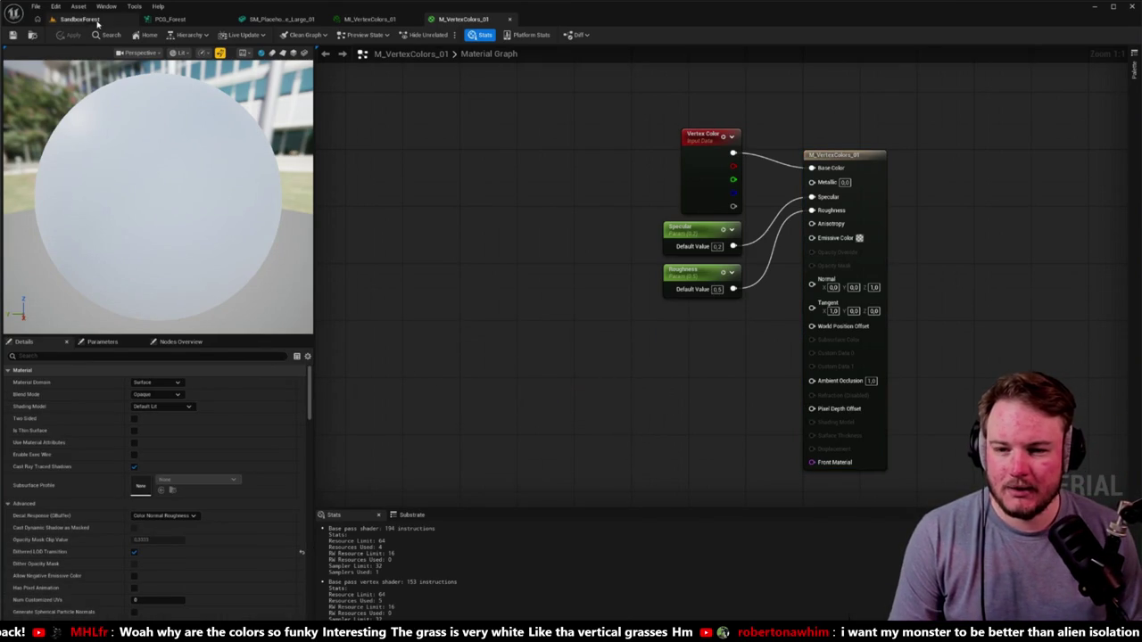
pyautogui.click(98, 20)
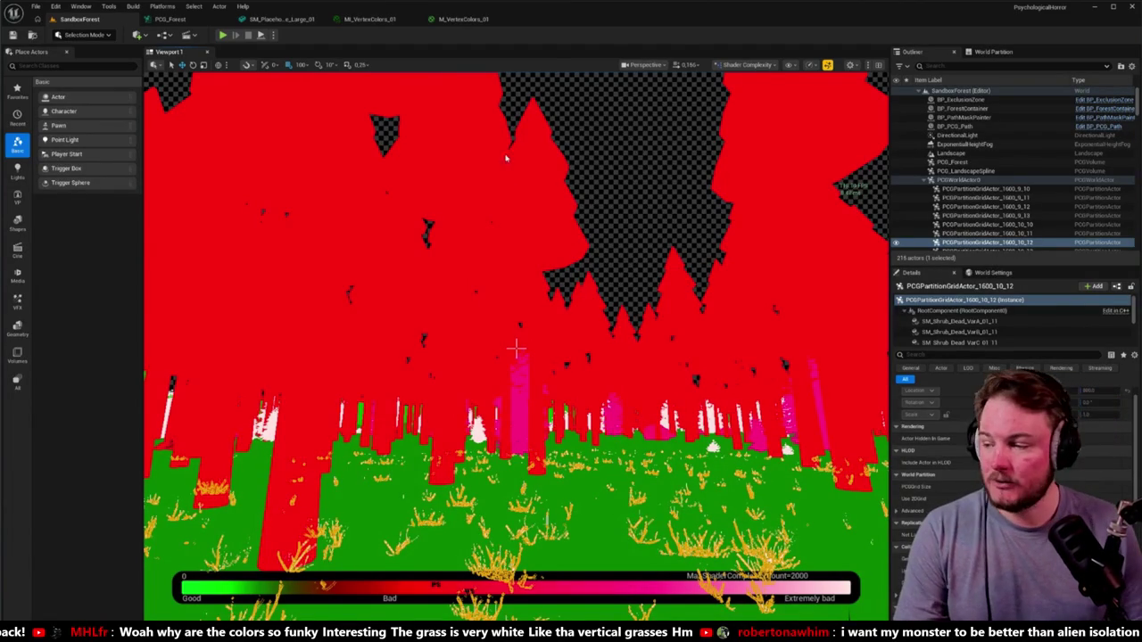
# Set the viewport back to Lit and fly down along the red path.
pyautogui.moveTo(511, 188); pyautogui.dragTo(510, 161)
pyautogui.hotkey('alt', '4')
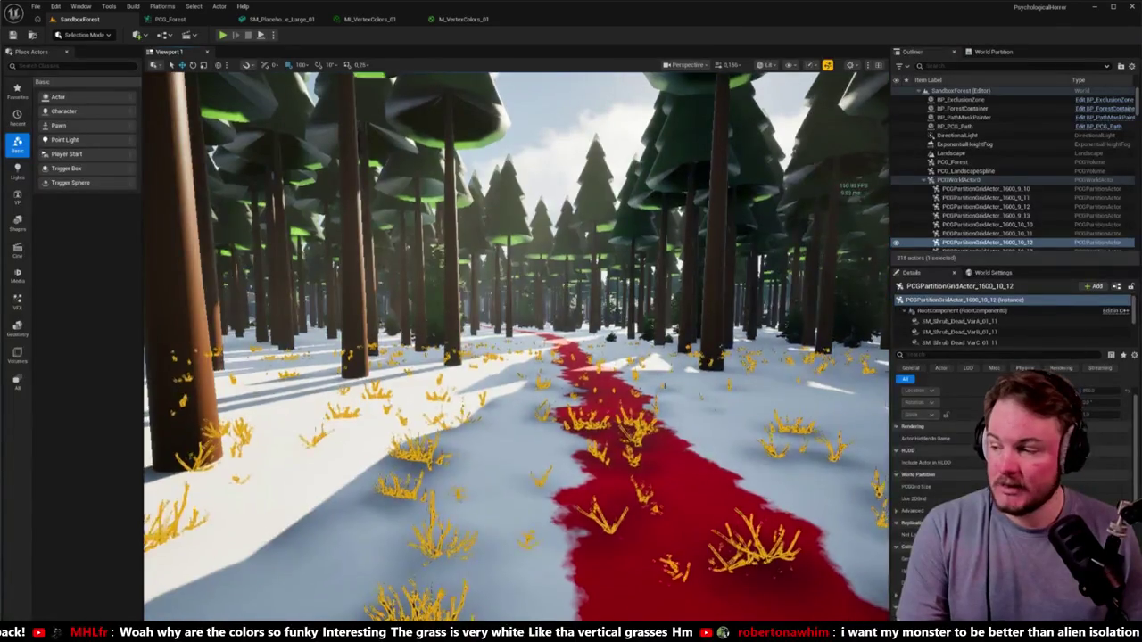
pyautogui.press('Escape')
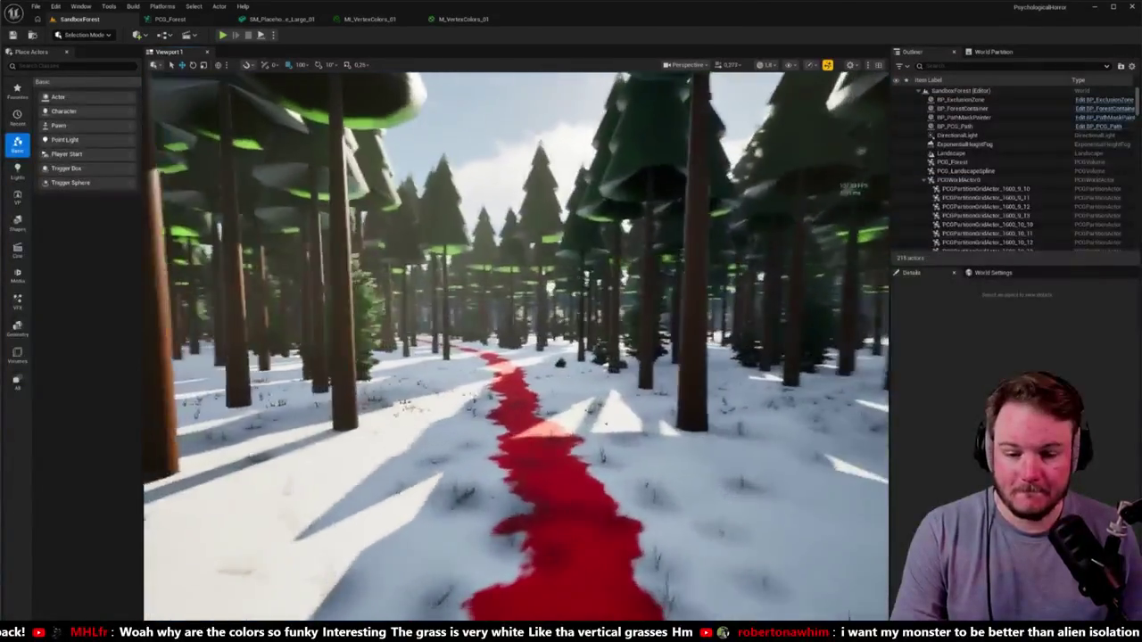
pyautogui.moveTo(515, 348); pyautogui.dragTo(510, 346)
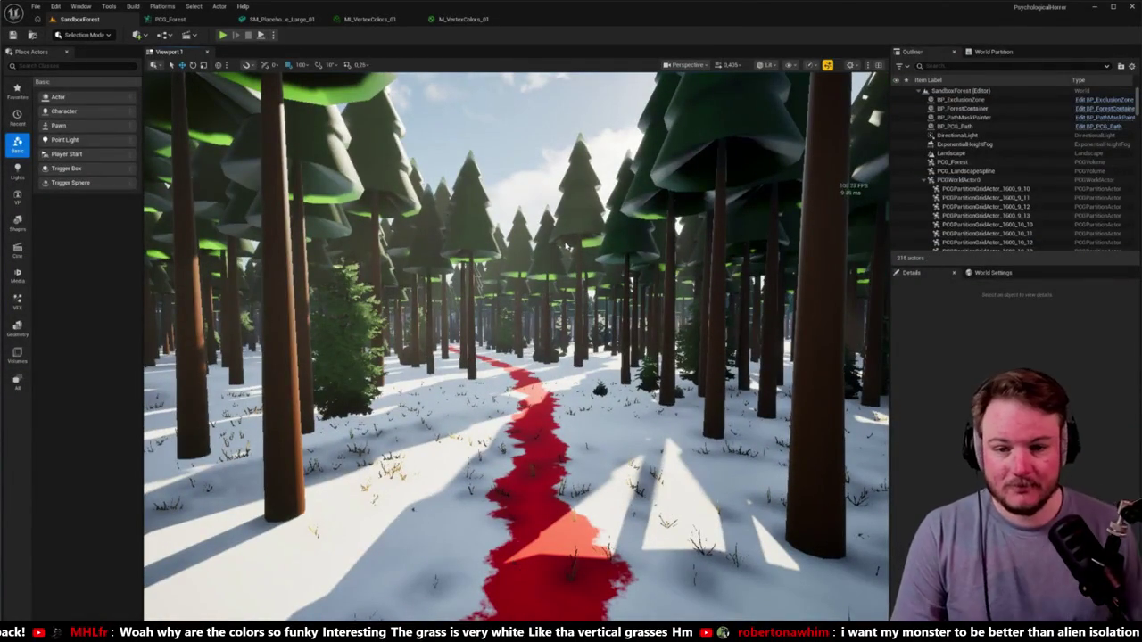
# Close the material, material instance and mesh editor tabs and return to the PCG_Forest graph.
pyautogui.click(509, 19)
pyautogui.click(408, 19)
pyautogui.click(323, 18)
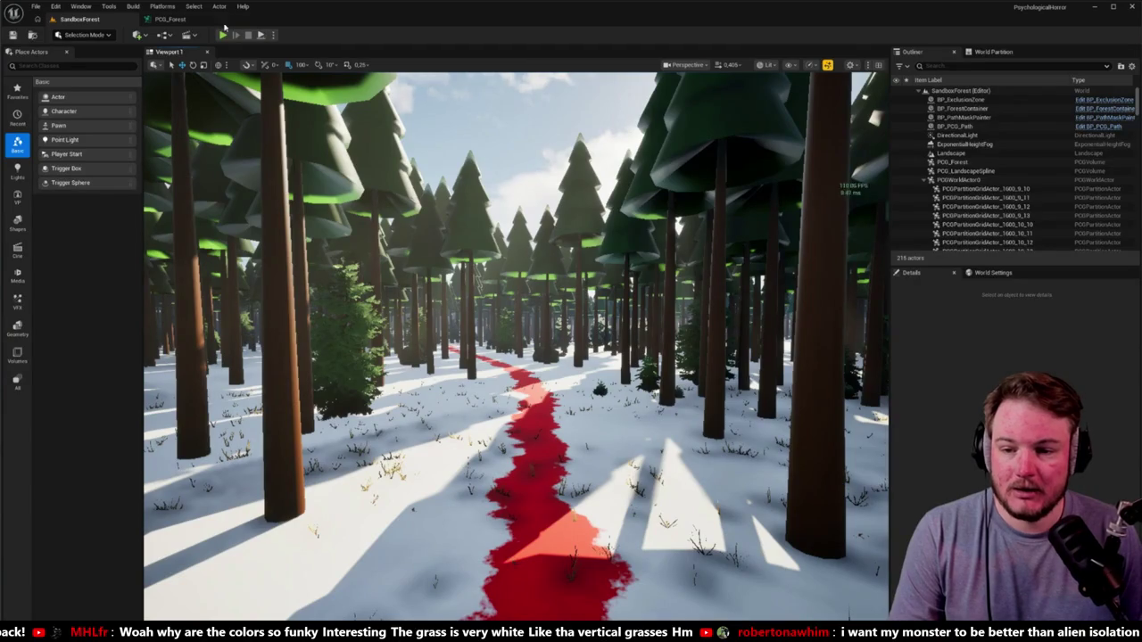
pyautogui.click(169, 19)
pyautogui.scroll(-9, 559, 270)
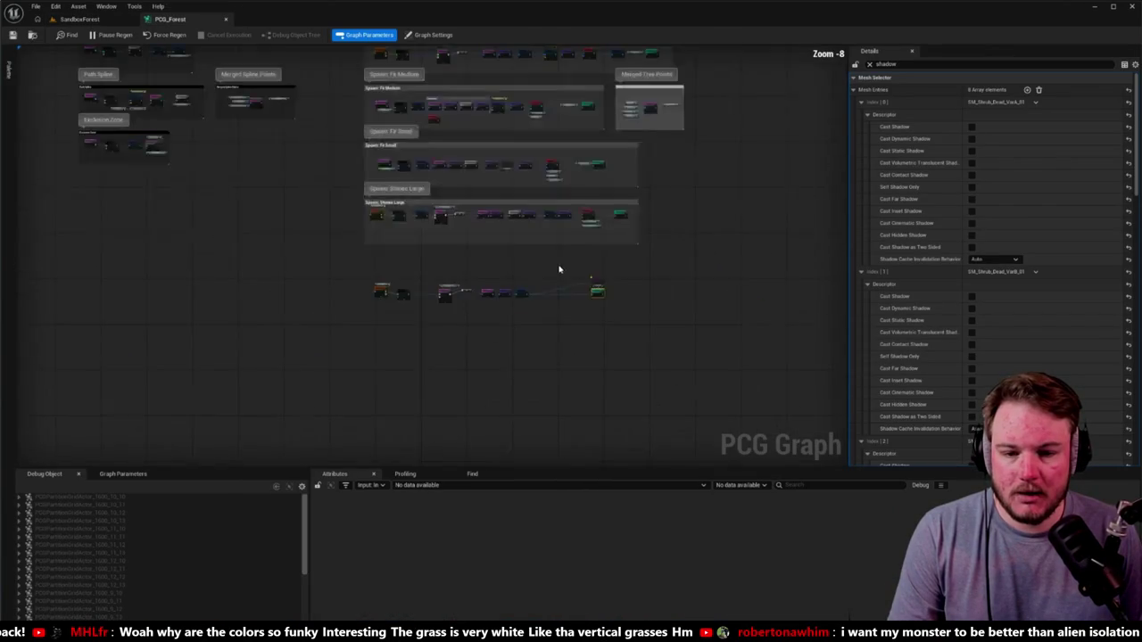
# Set the Surface Sampler's Points Per Squared Meter to 4.
pyautogui.scroll(7, 383, 393)
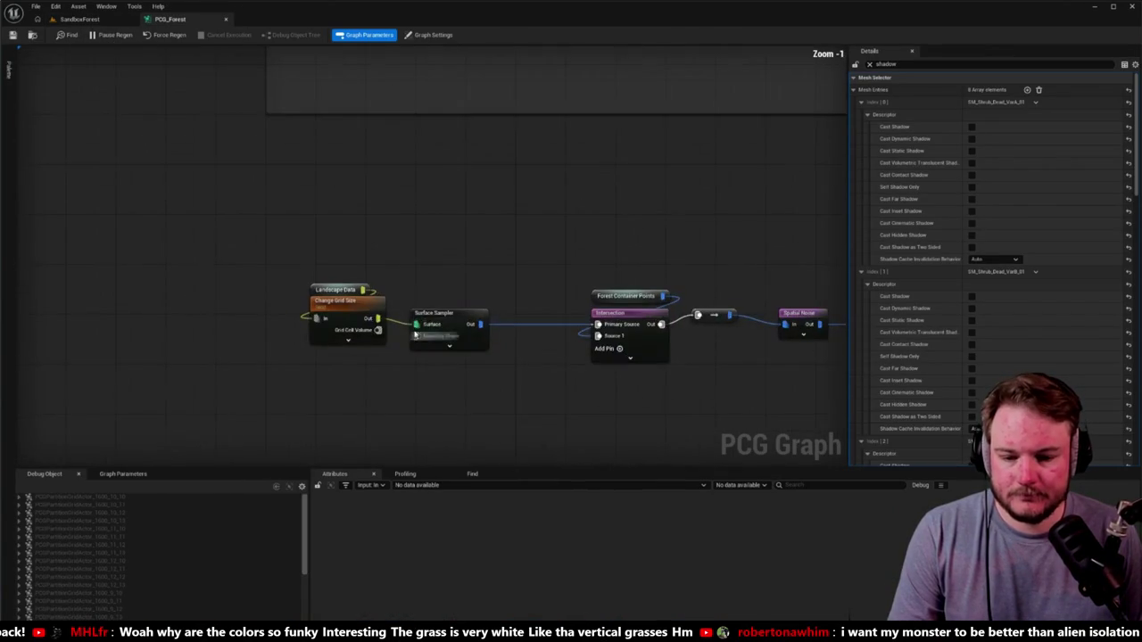
pyautogui.click(479, 310)
pyautogui.click(869, 64)
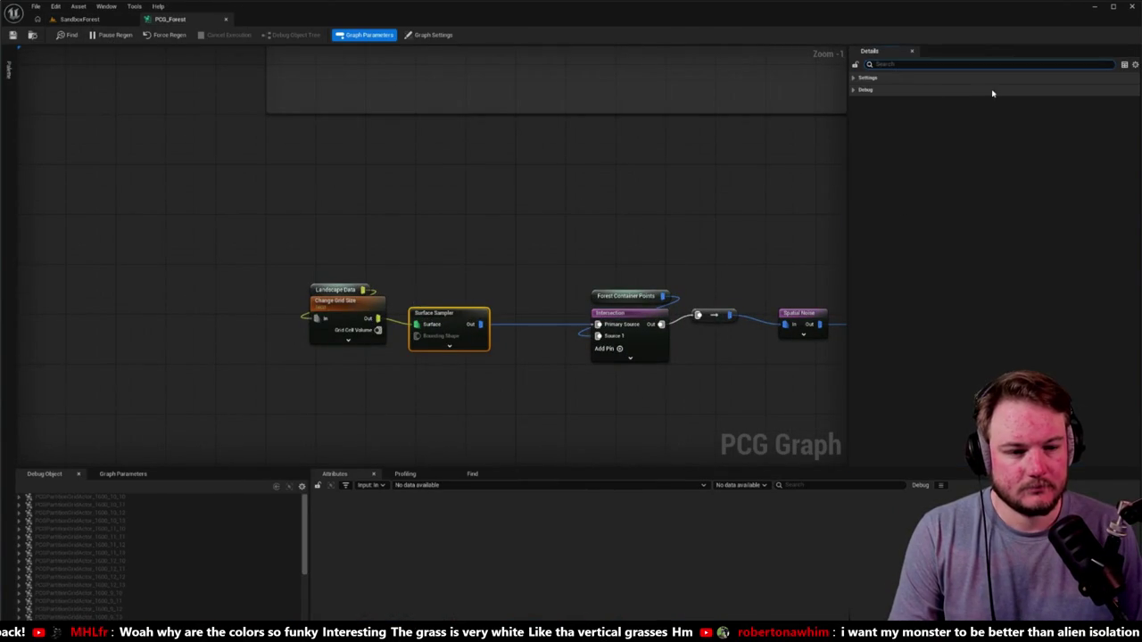
pyautogui.click(860, 77)
pyautogui.click(997, 89)
pyautogui.write('4')
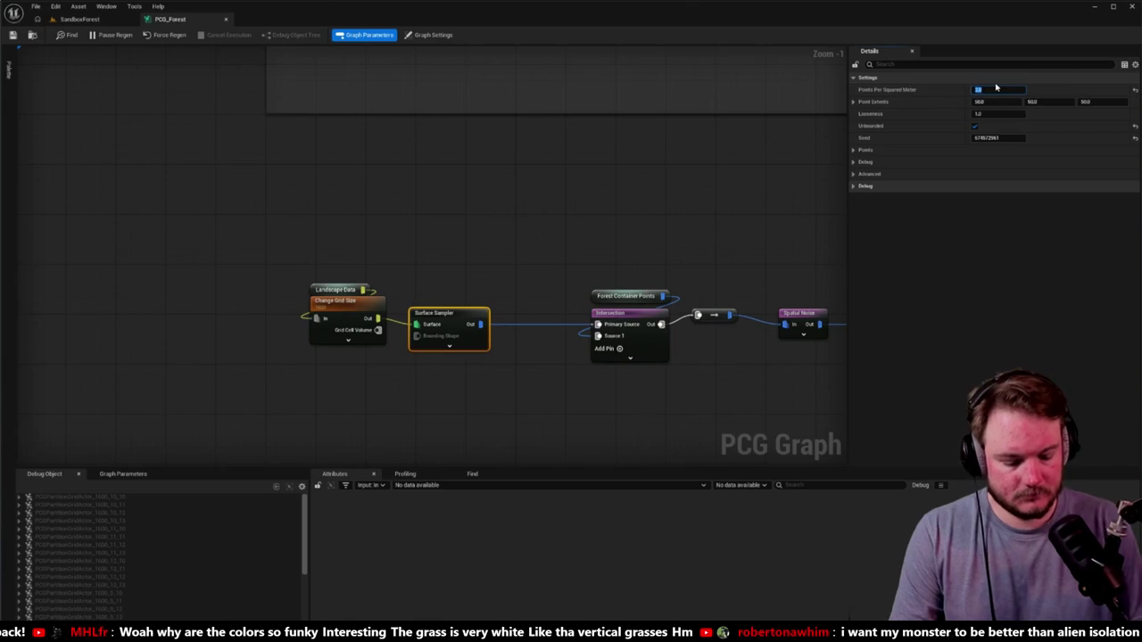
pyautogui.press('Return')
# Check the regenerated shrubs in SandboxForest, then bring Spatial Noise and Density Filter into view.
pyautogui.click(78, 19)
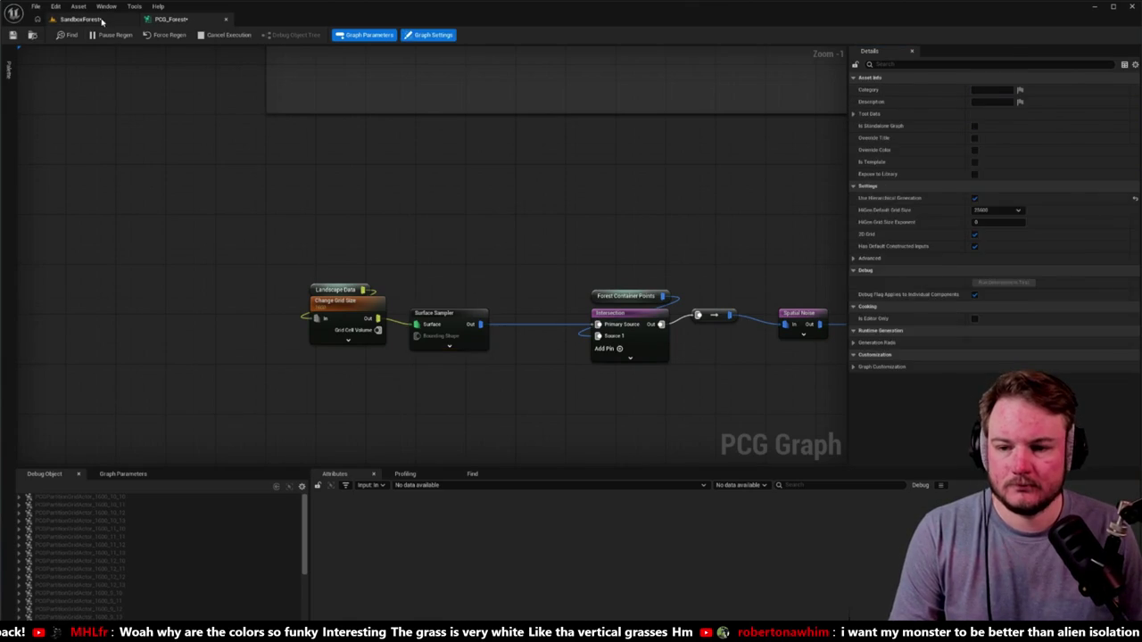
pyautogui.moveTo(455, 234); pyautogui.dragTo(469, 186)
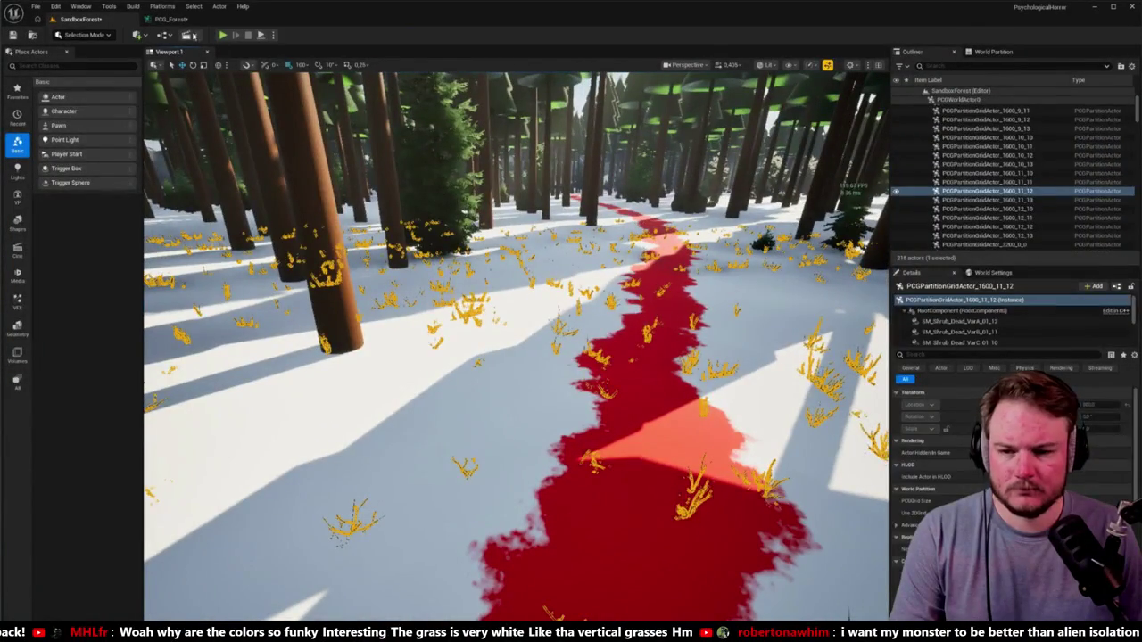
pyautogui.click(169, 19)
pyautogui.moveTo(530, 218); pyautogui.dragTo(280, 147)
# Inspect the Transform Points and Static Mesh Spawner settings, comparing them against the level.
pyautogui.moveTo(658, 219); pyautogui.dragTo(575, 219)
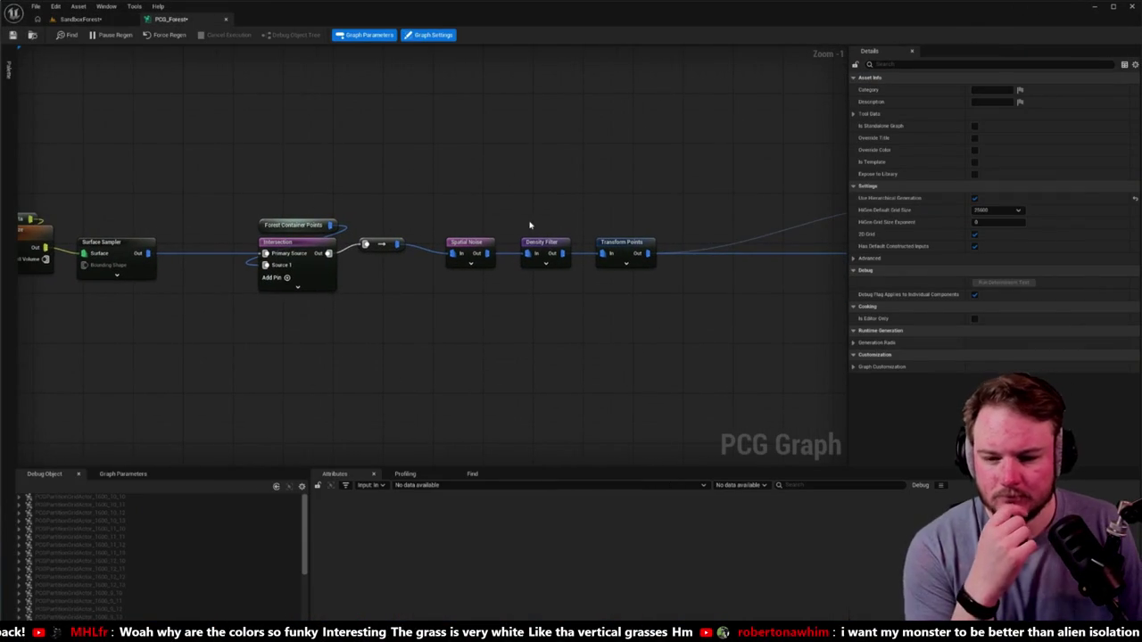
pyautogui.moveTo(457, 297); pyautogui.dragTo(535, 349)
pyautogui.scroll(-1, 536, 349)
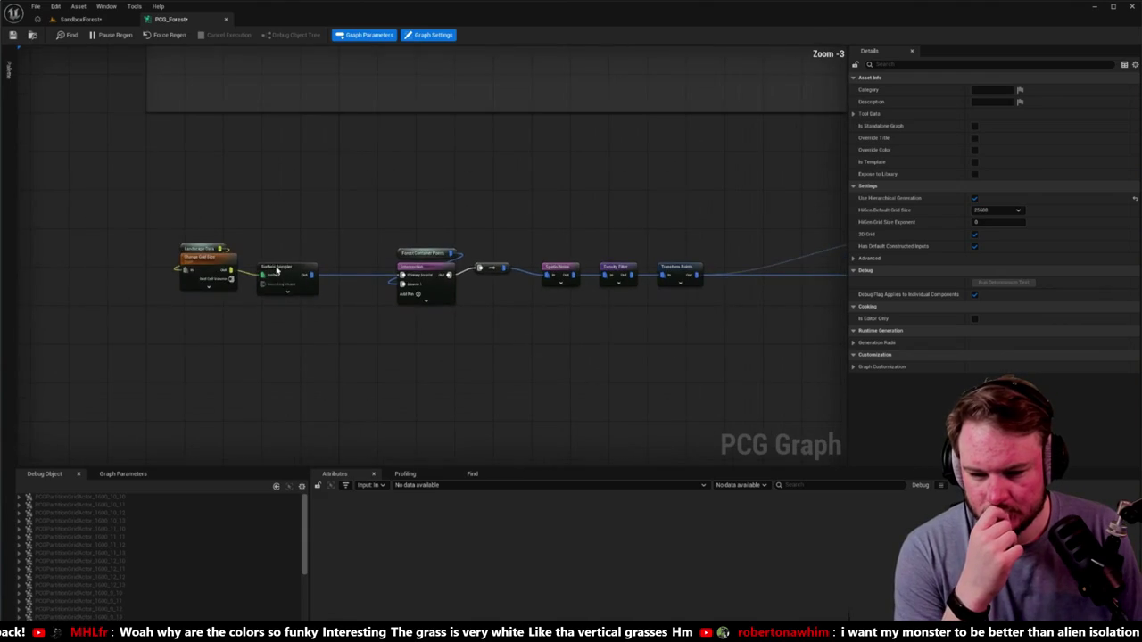
pyautogui.scroll(-1, 268, 275)
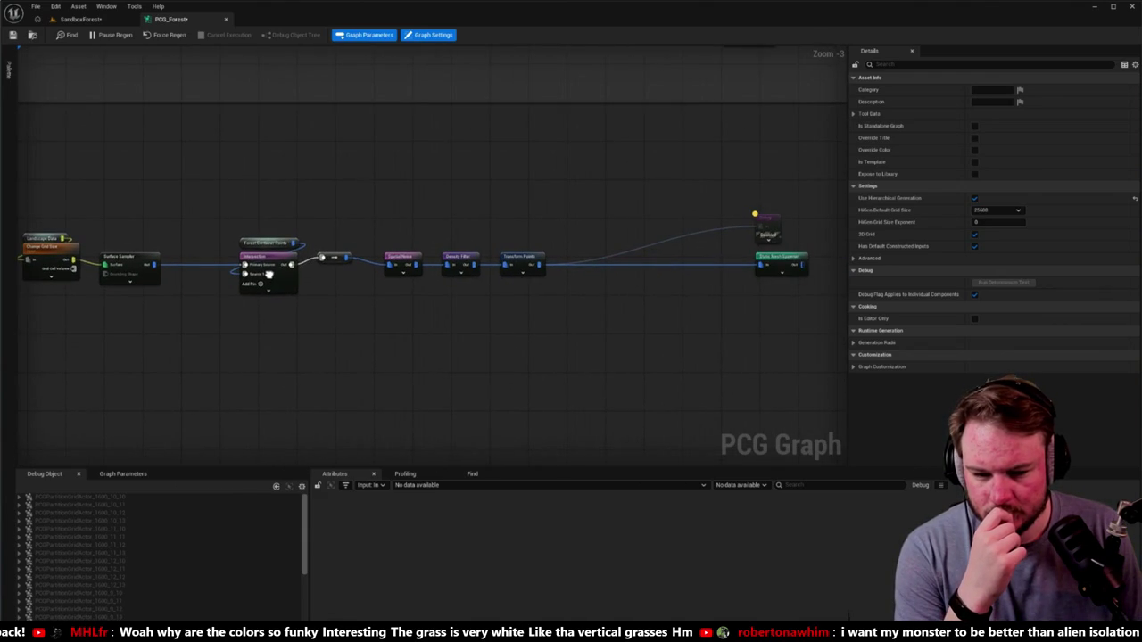
pyautogui.click(526, 258)
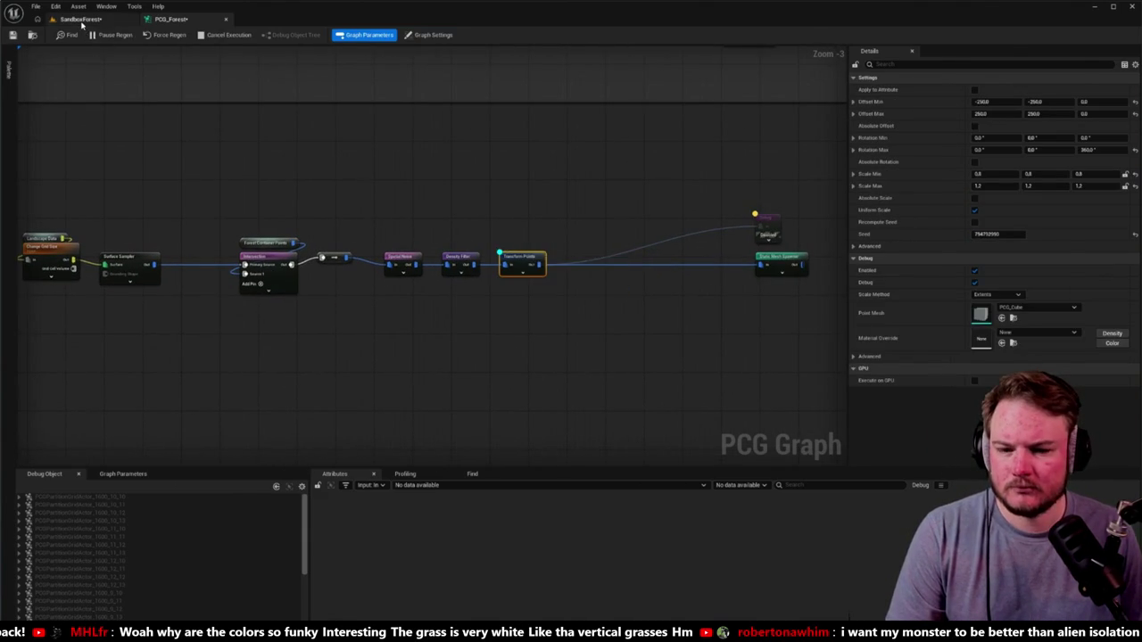
pyautogui.click(81, 20)
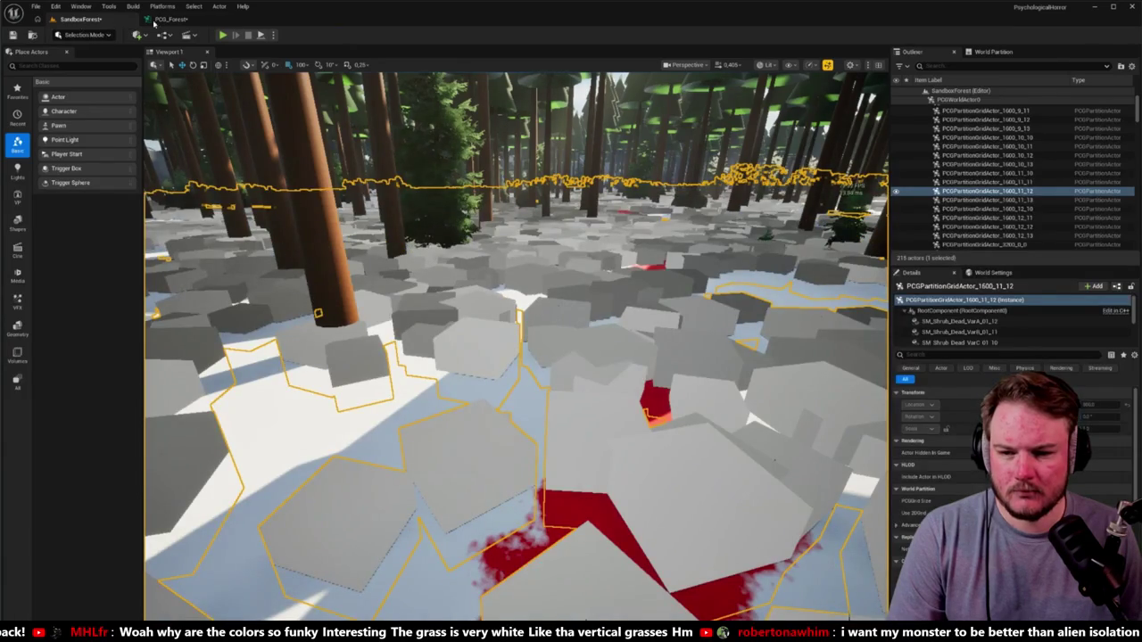
pyautogui.click(169, 18)
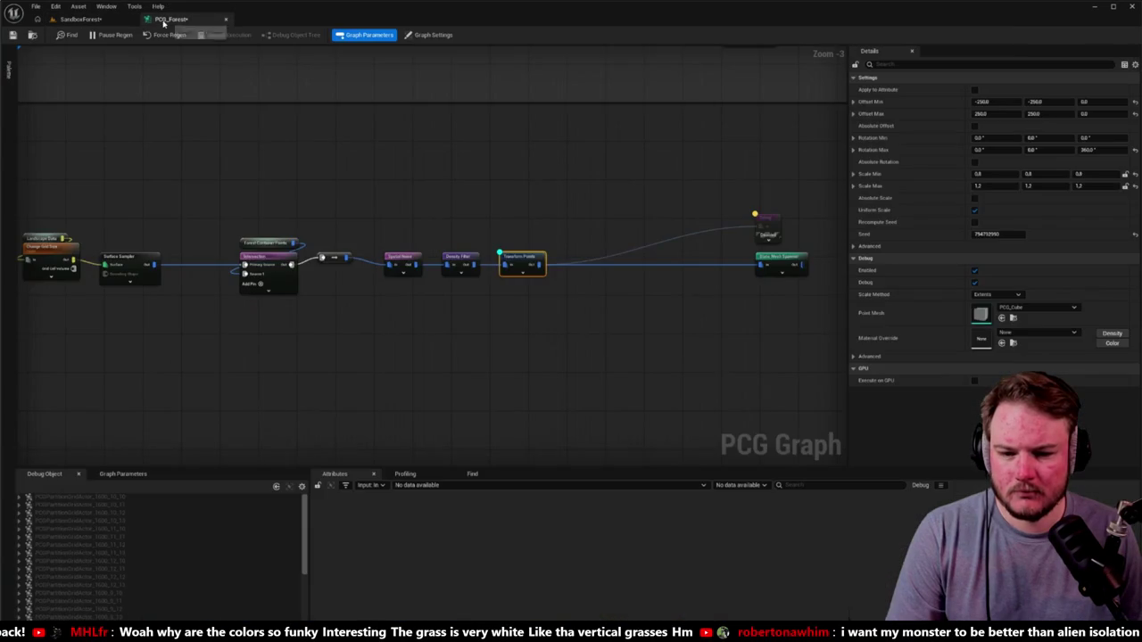
pyautogui.click(777, 258)
pyautogui.click(81, 18)
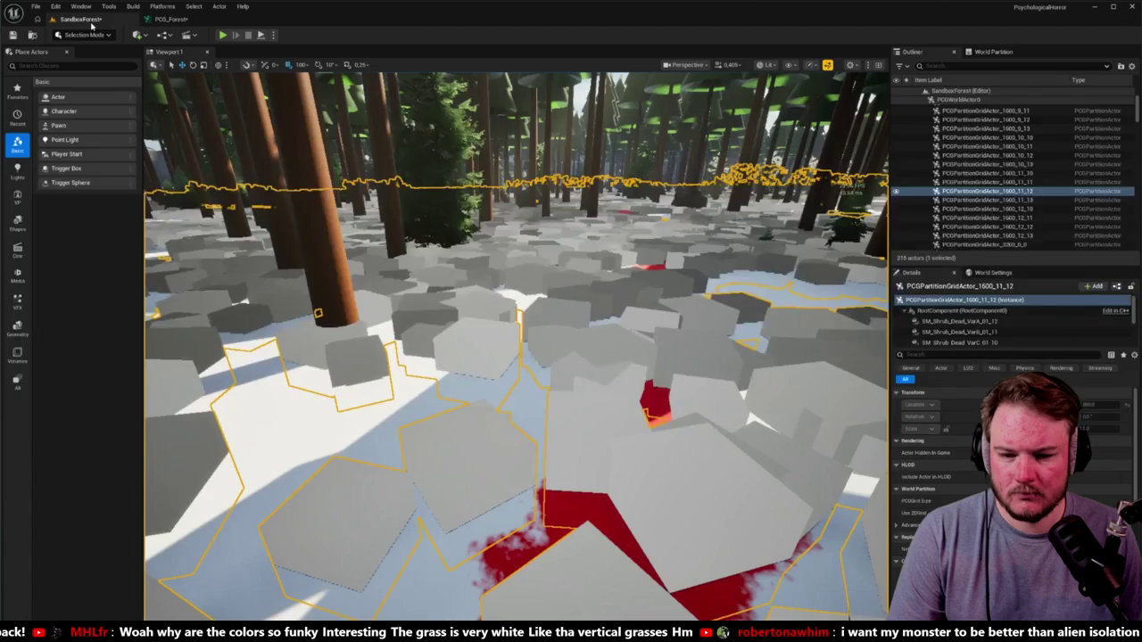
pyautogui.click(169, 18)
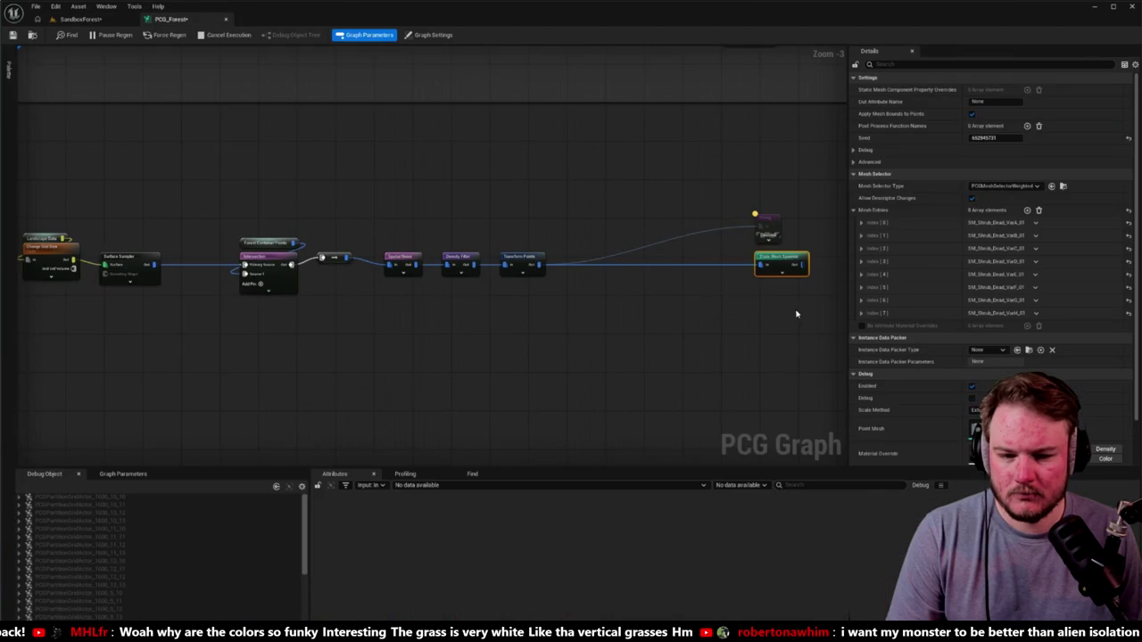
# Fly the level camera along the path to inspect the shrub meshes, then return to the graph.
pyautogui.click(81, 19)
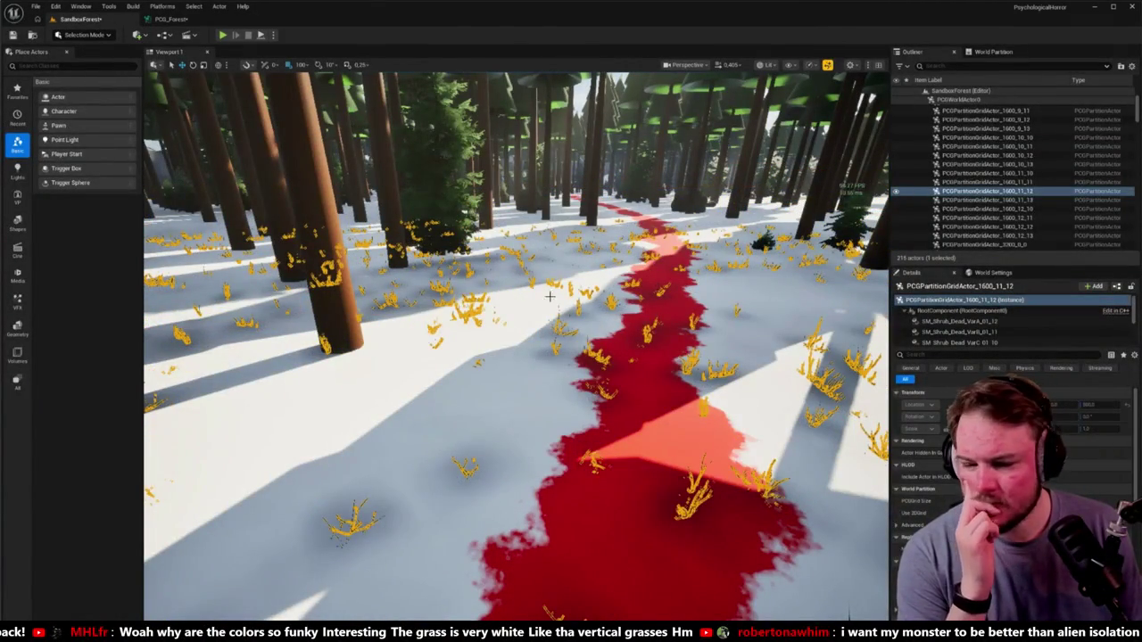
pyautogui.moveTo(580, 302); pyautogui.dragTo(348, 183)
pyautogui.press('Escape')
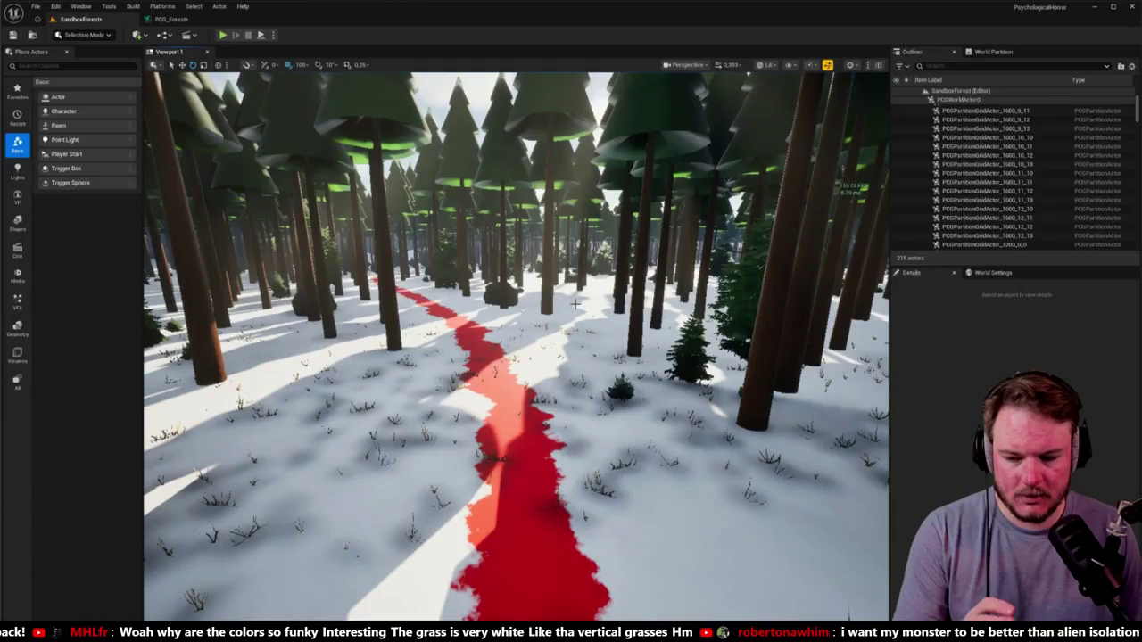
pyautogui.click(171, 19)
pyautogui.scroll(8, 452, 171)
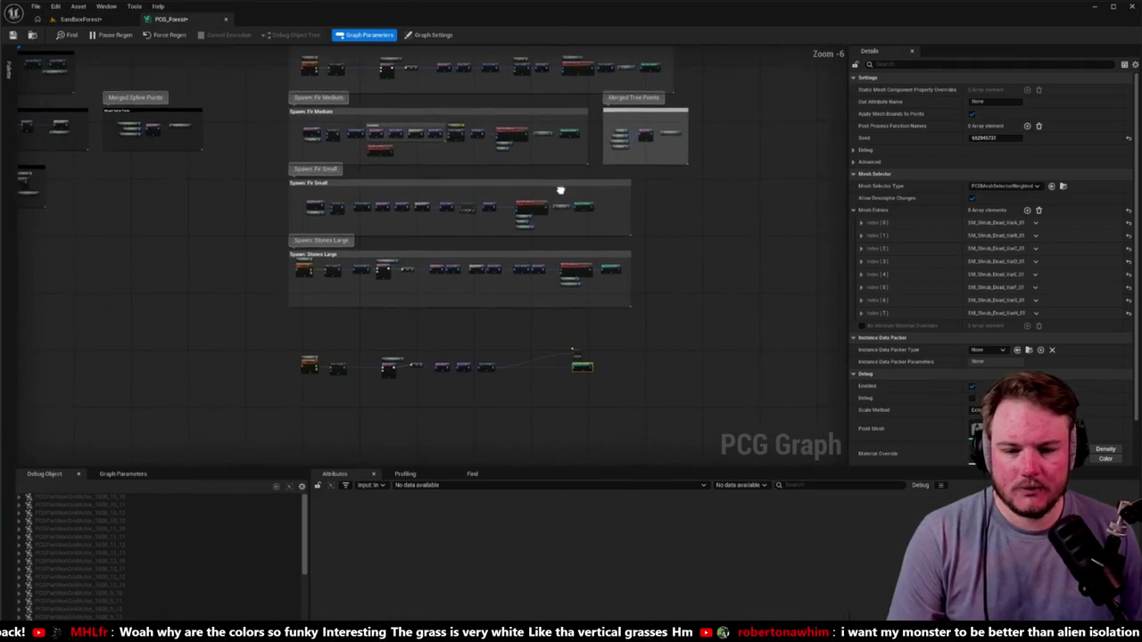
# Paste a Spline Paths Differences node below the chain and feed it Transform Points' output.
pyautogui.scroll(-5, 527, 183)
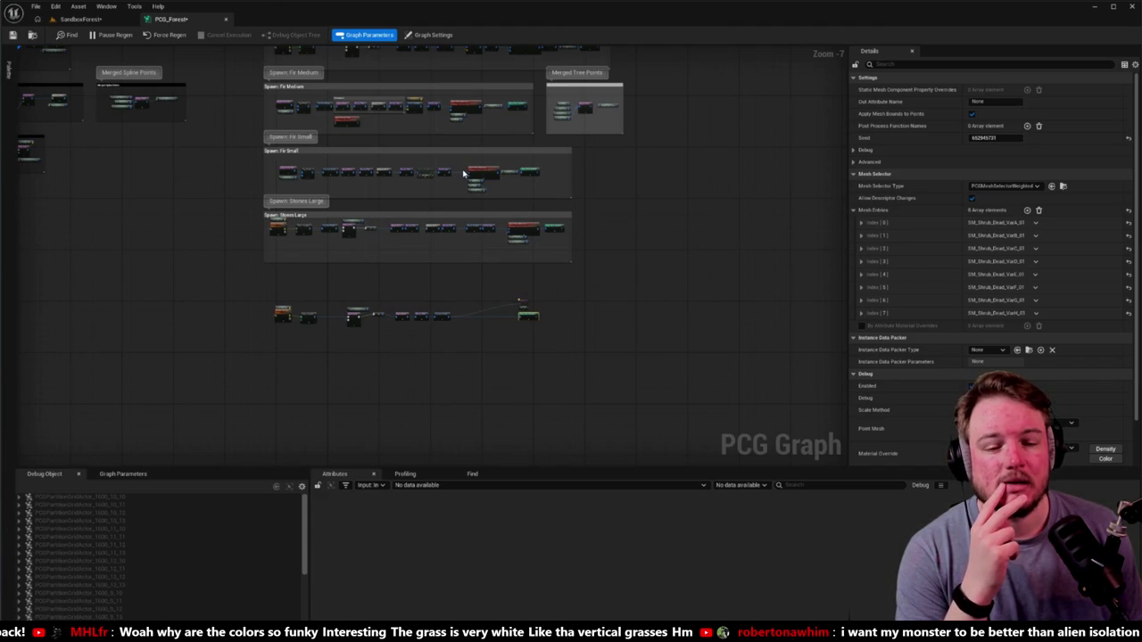
pyautogui.scroll(8, 465, 176)
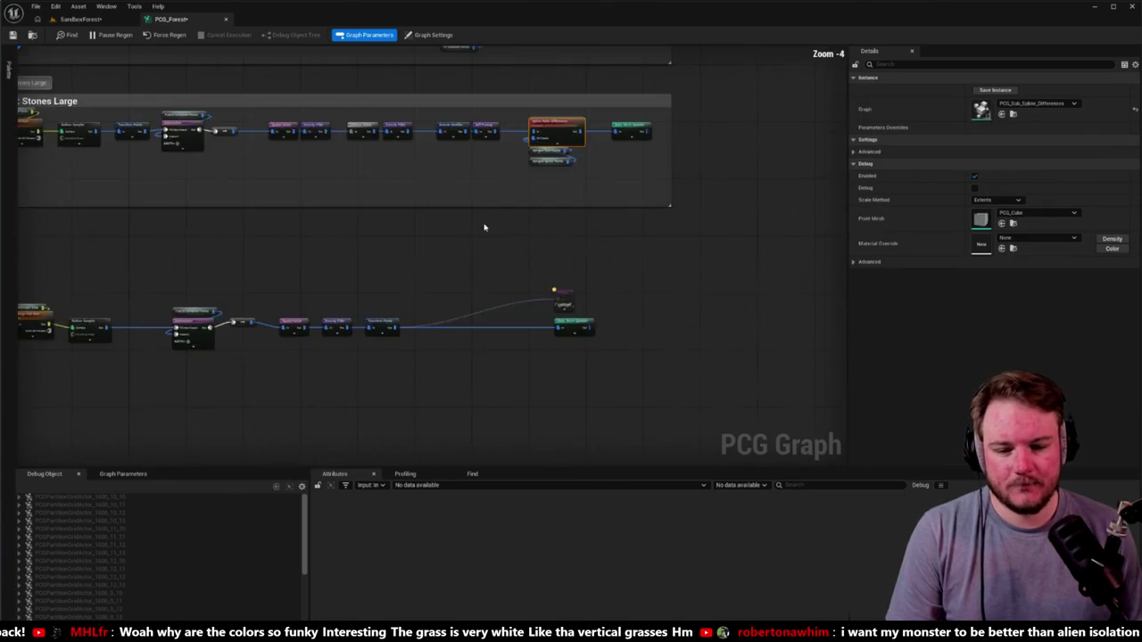
pyautogui.hotkey('ctrl', 'v')
pyautogui.click(426, 334)
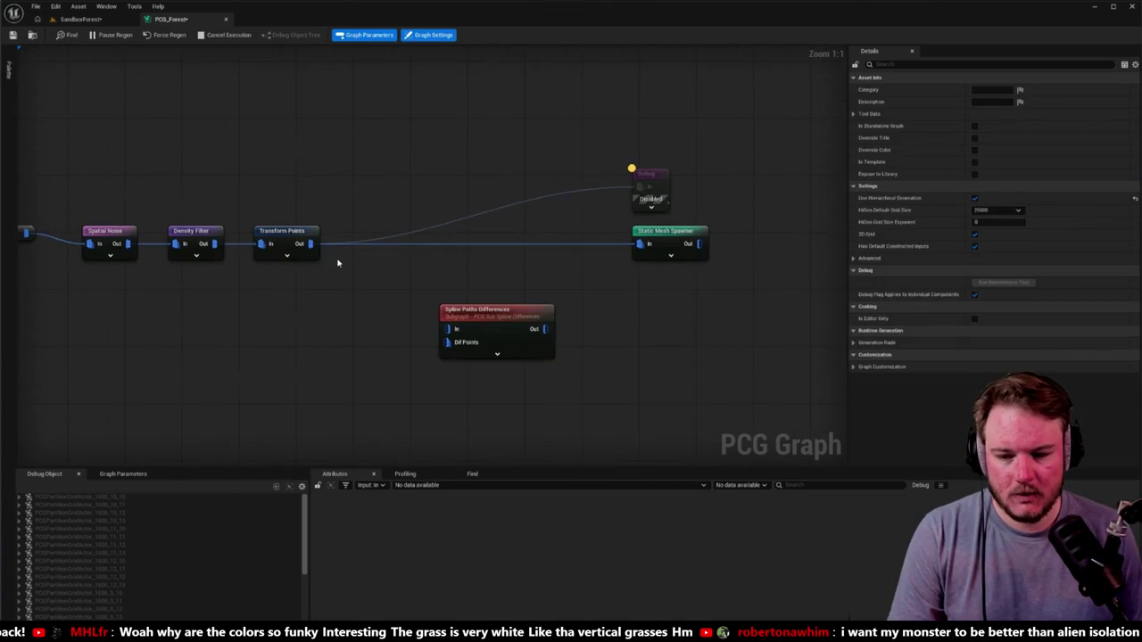
pyautogui.moveTo(312, 244); pyautogui.dragTo(449, 330)
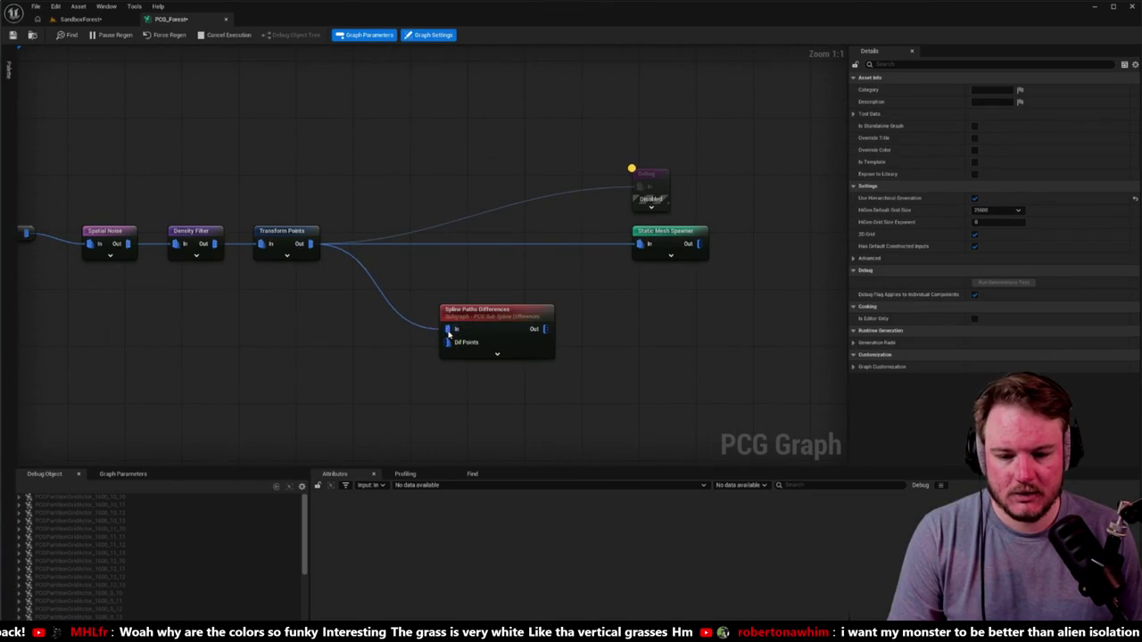
# Add Merged Spline Points and Merged Tree Points nodes, stacked one below the other.
pyautogui.scroll(-4, 426, 321)
pyautogui.rightClick(367, 384)
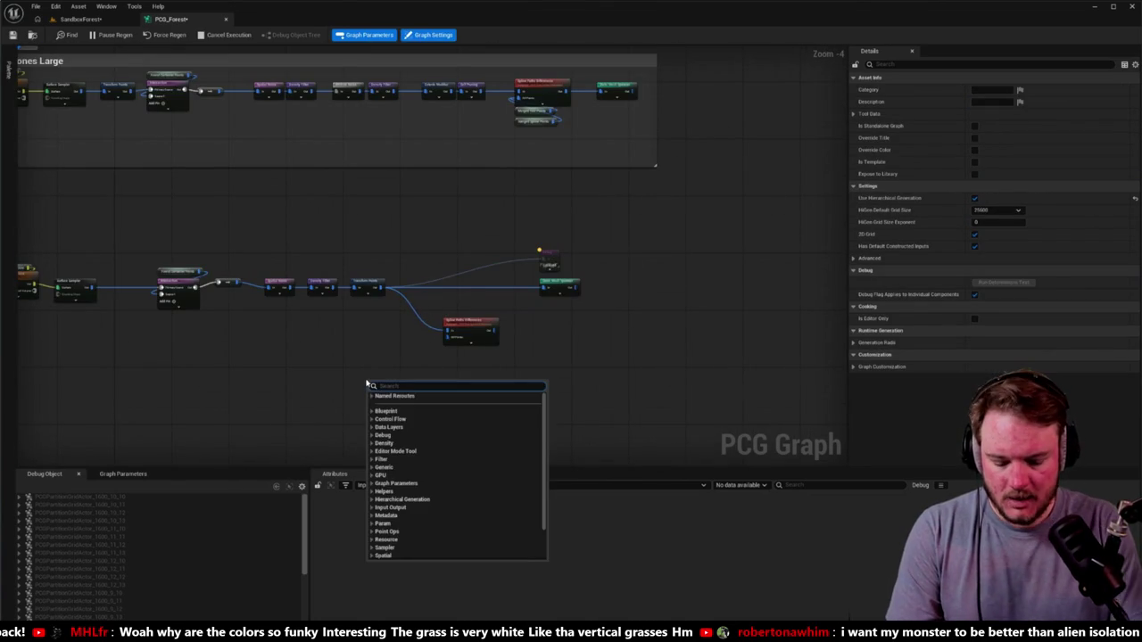
pyautogui.write('merge')
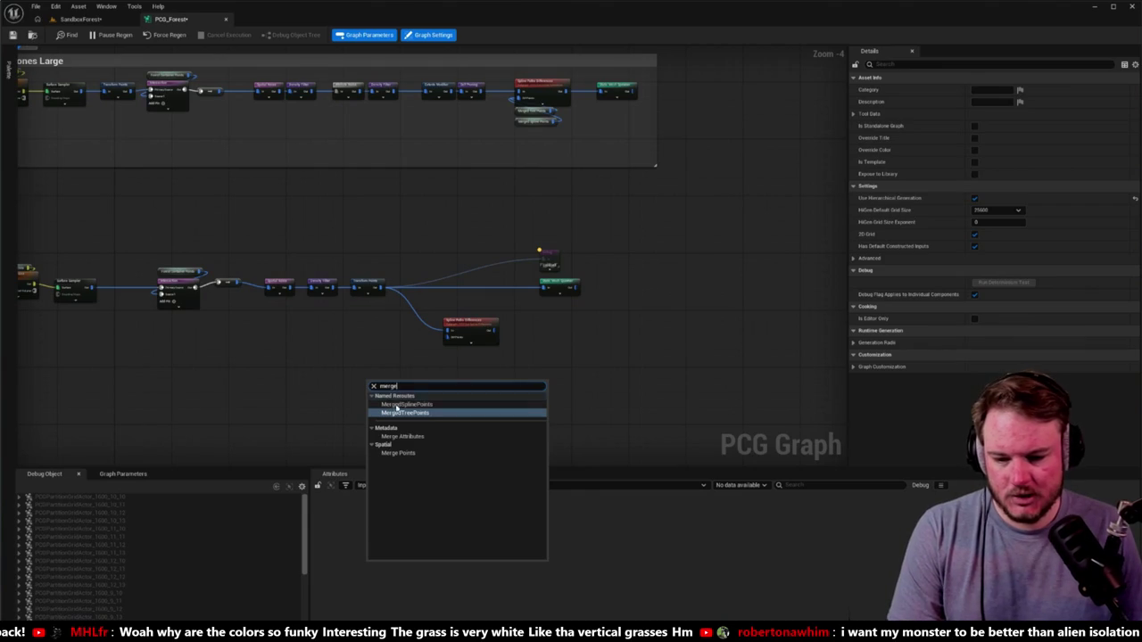
pyautogui.click(404, 410)
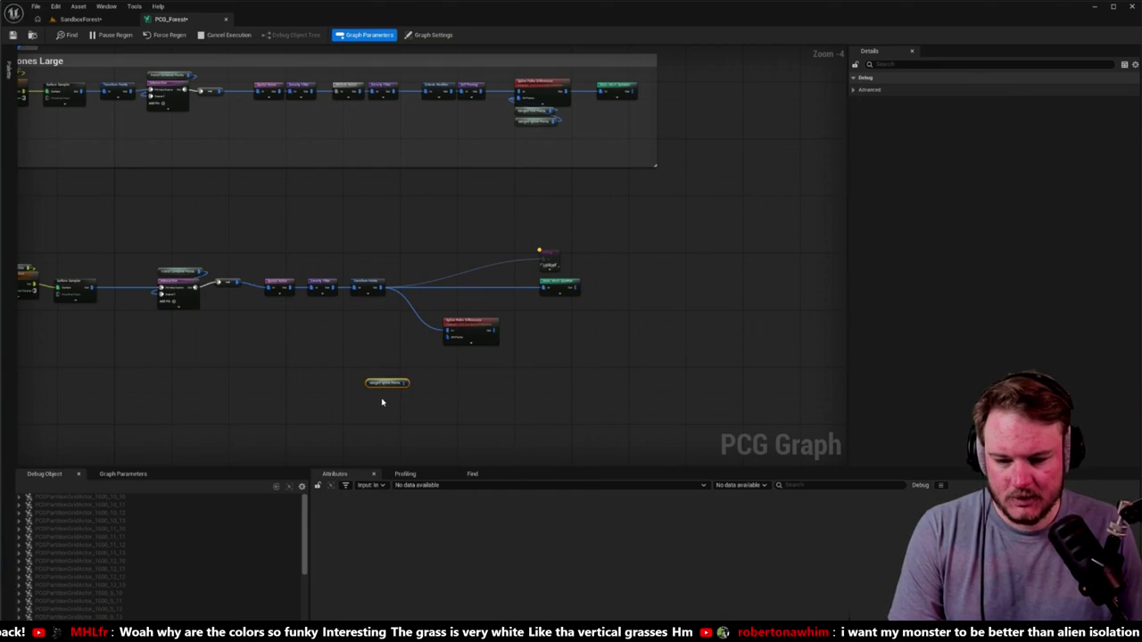
pyautogui.rightClick(382, 401)
pyautogui.write('merge')
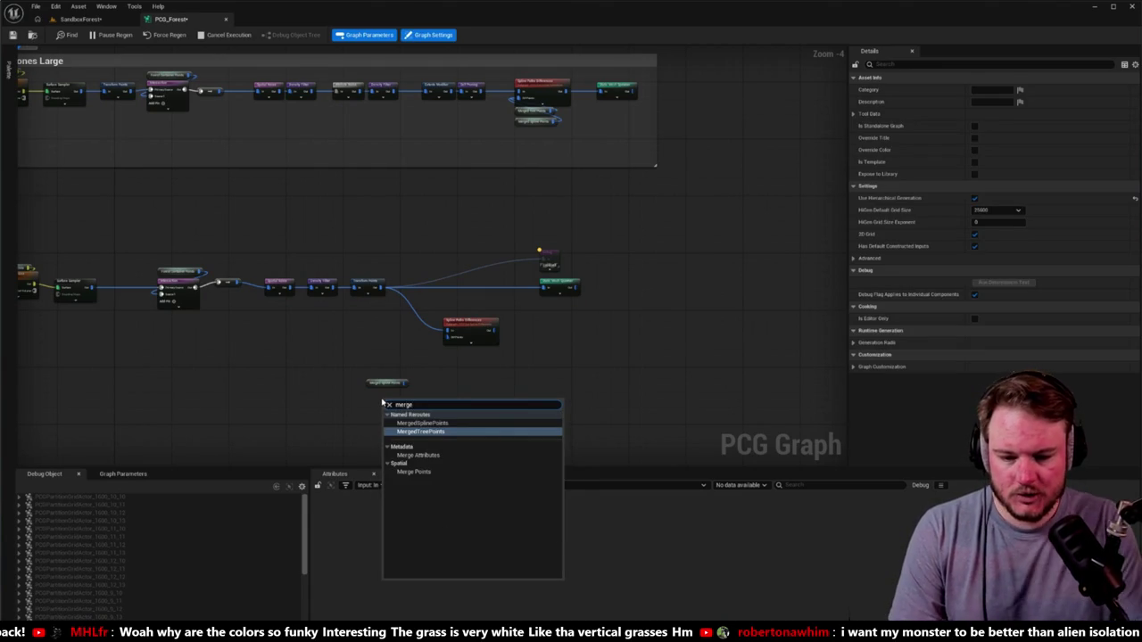
pyautogui.click(409, 430)
pyautogui.scroll(2, 389, 401)
pyautogui.scroll(2, 389, 402)
pyautogui.moveTo(360, 411)
pyautogui.mouseDown()
pyautogui.moveTo(353, 393)
pyautogui.moveTo(420, 389)
pyautogui.moveTo(477, 312)
pyautogui.moveTo(514, 288)
pyautogui.moveTo(505, 277)
pyautogui.moveTo(413, 390)
pyautogui.mouseUp()
# Wire both merged point sets to Dif Points and the output into the Static Mesh Spawner.
pyautogui.keyDown('alt'); pyautogui.click(698, 180); pyautogui.keyUp('alt')
pyautogui.moveTo(607, 265); pyautogui.dragTo(691, 186)
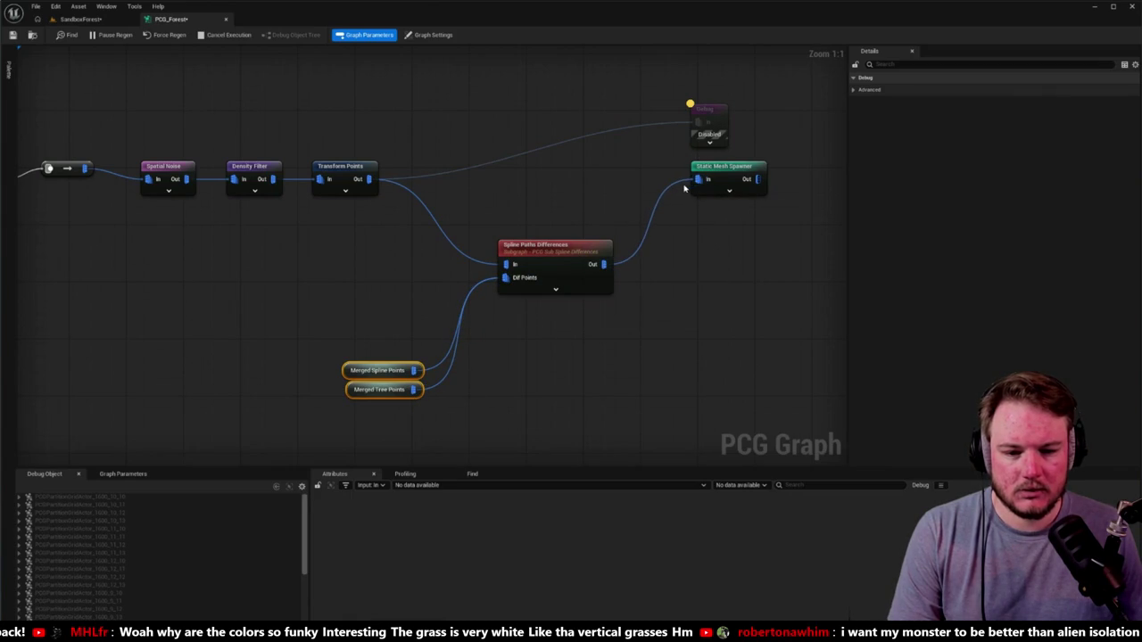
pyautogui.click(80, 19)
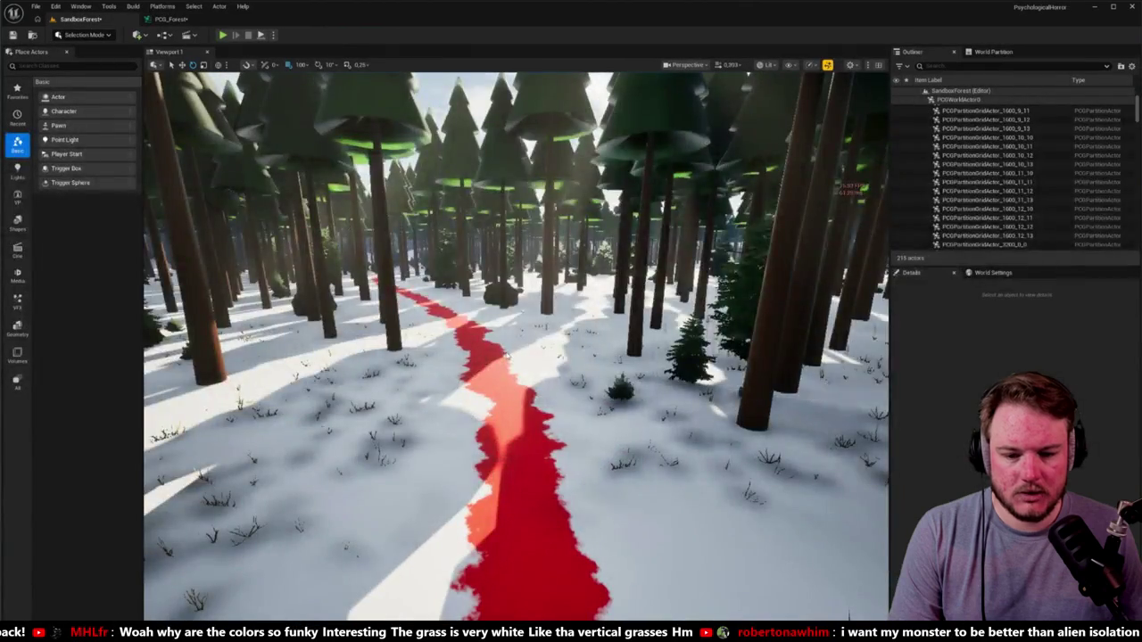
# Fly the camera into the trees to check shrubs among the trunks, then go back to PCG_Forest.
pyautogui.moveTo(529, 310)
pyautogui.mouseDown()
pyautogui.moveTo(508, 295)
pyautogui.moveTo(500, 259)
pyautogui.moveTo(436, 382)
pyautogui.mouseUp()
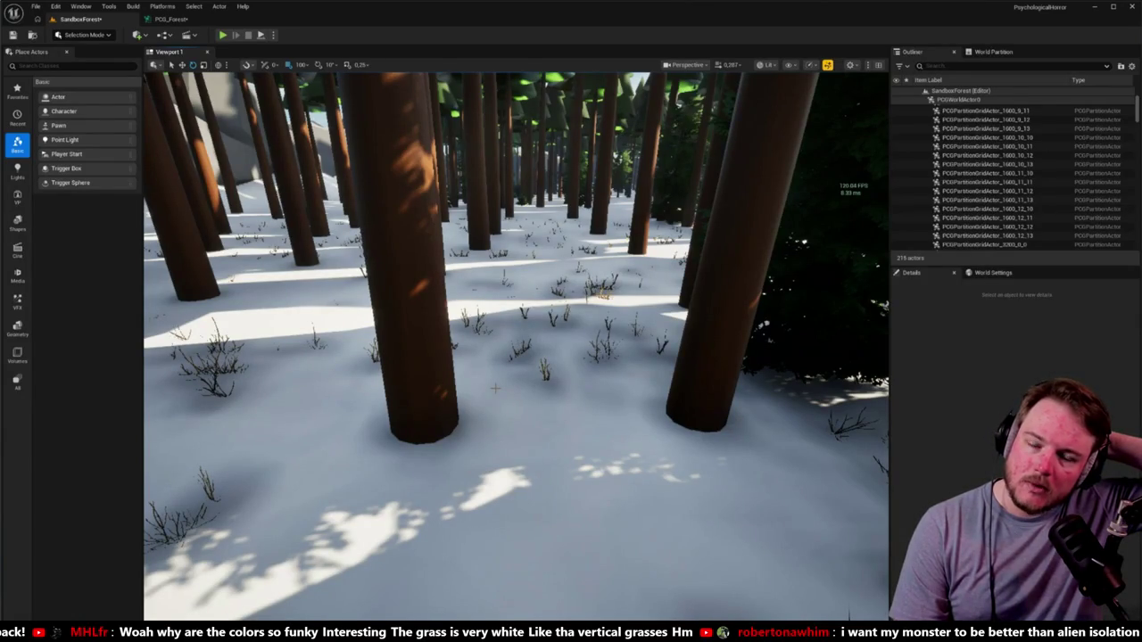
pyautogui.click(195, 21)
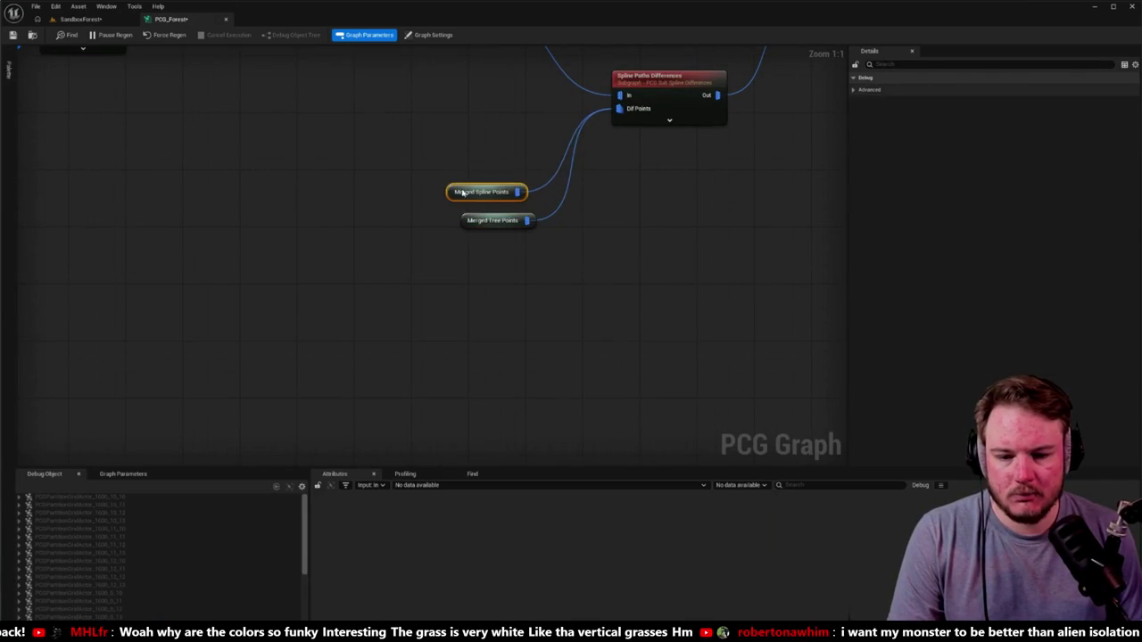
# Move Merged Tree Points lower and pan over to the Spline Paths Differences shrub chain.
pyautogui.moveTo(496, 220); pyautogui.dragTo(496, 259)
pyautogui.moveTo(399, 145); pyautogui.dragTo(416, 316)
pyautogui.scroll(-8, 533, 317)
pyautogui.scroll(5, 533, 317)
pyautogui.moveTo(477, 158)
pyautogui.mouseDown()
pyautogui.moveTo(344, 278)
pyautogui.moveTo(276, 281)
pyautogui.mouseUp()
pyautogui.scroll(-1, 276, 280)
pyautogui.scroll(-3, 548, 293)
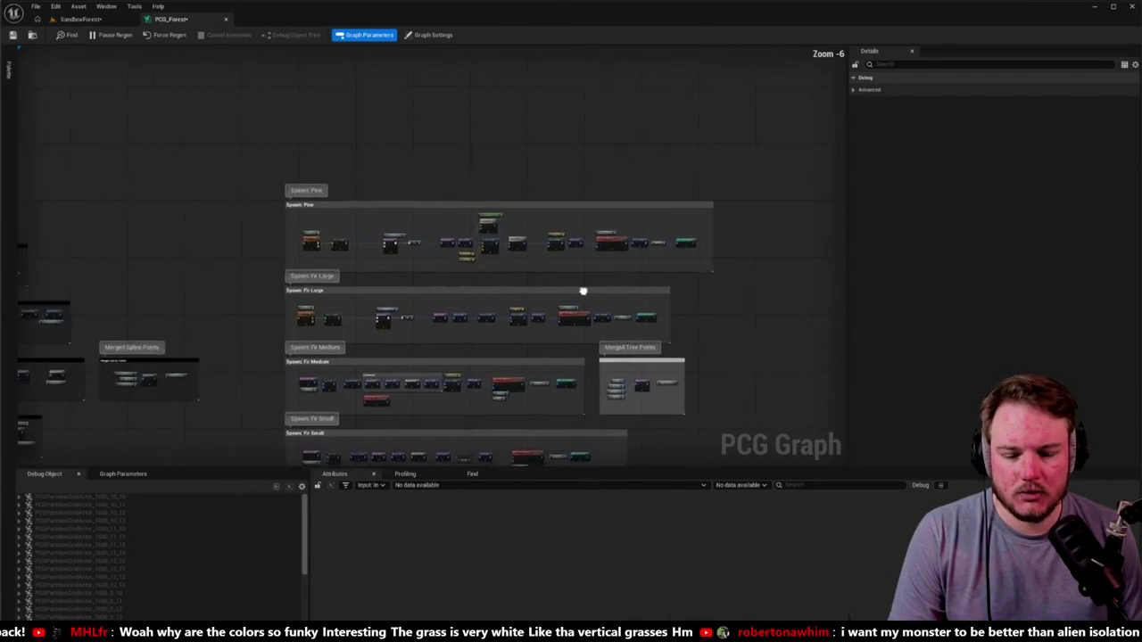
pyautogui.moveTo(548, 294); pyautogui.dragTo(617, 166)
pyautogui.scroll(7, 671, 224)
pyautogui.scroll(-4, 671, 224)
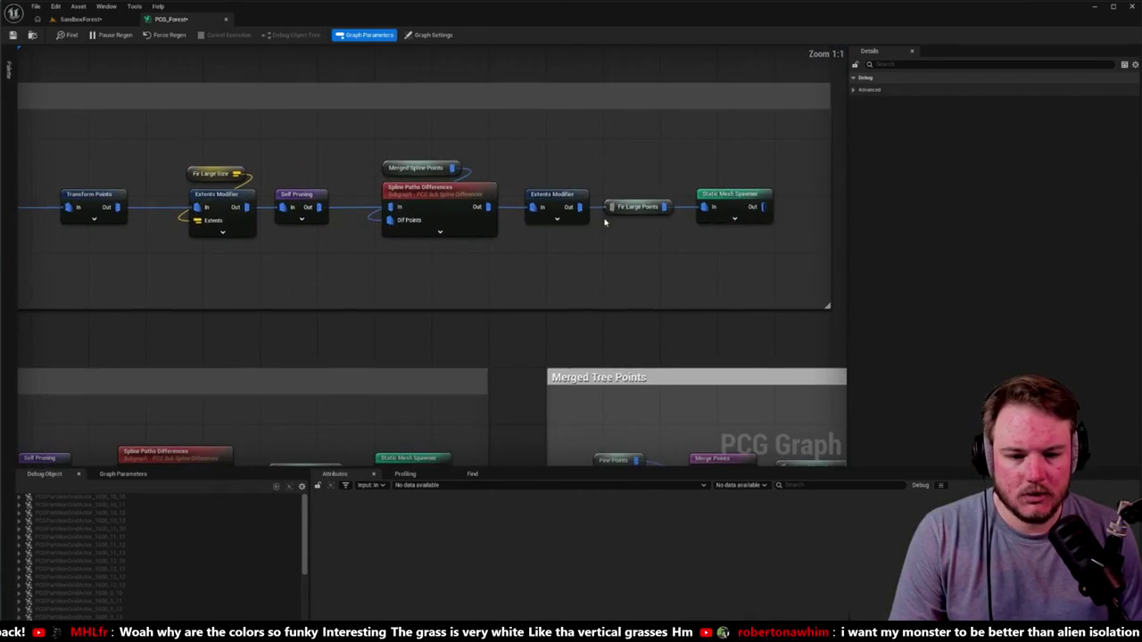
pyautogui.scroll(-3, 604, 242)
pyautogui.scroll(5, 503, 357)
pyautogui.moveTo(502, 357); pyautogui.dragTo(515, 303)
pyautogui.click(453, 253)
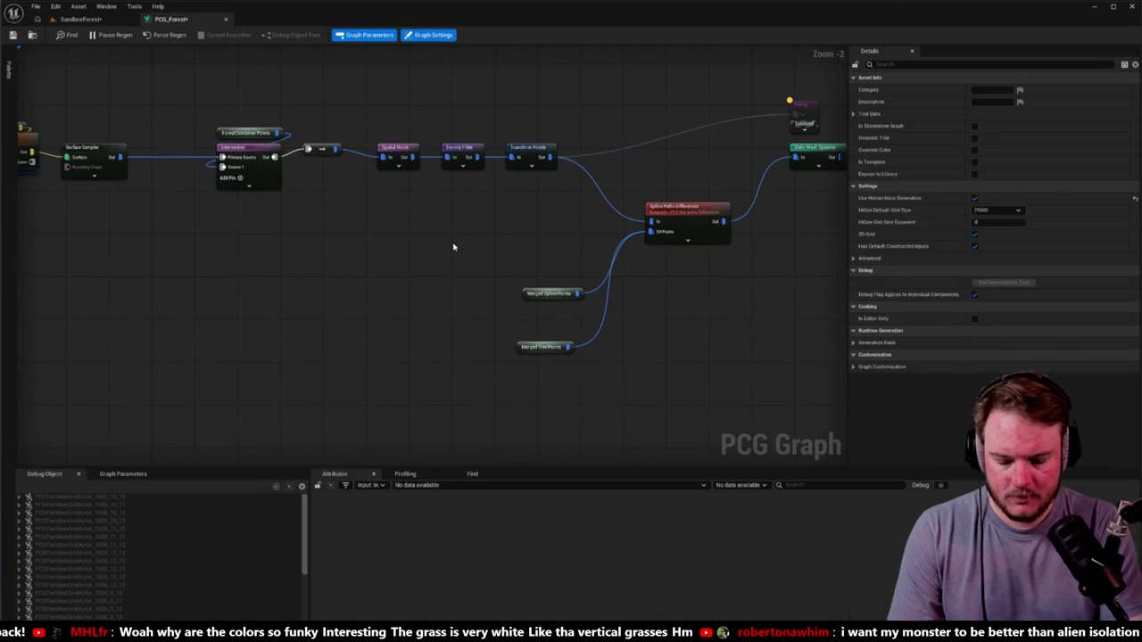
# Add a Fir Large Points node and an Extents Modifier with extents 50, 50, 50.
pyautogui.rightClick(453, 248)
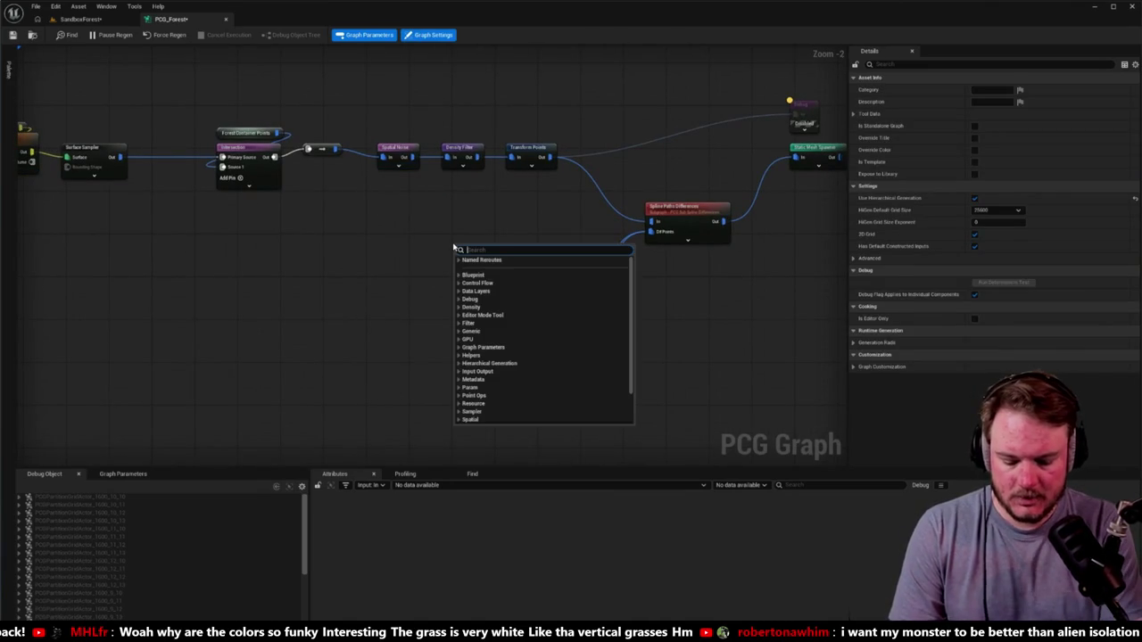
pyautogui.write('large')
pyautogui.press('Return')
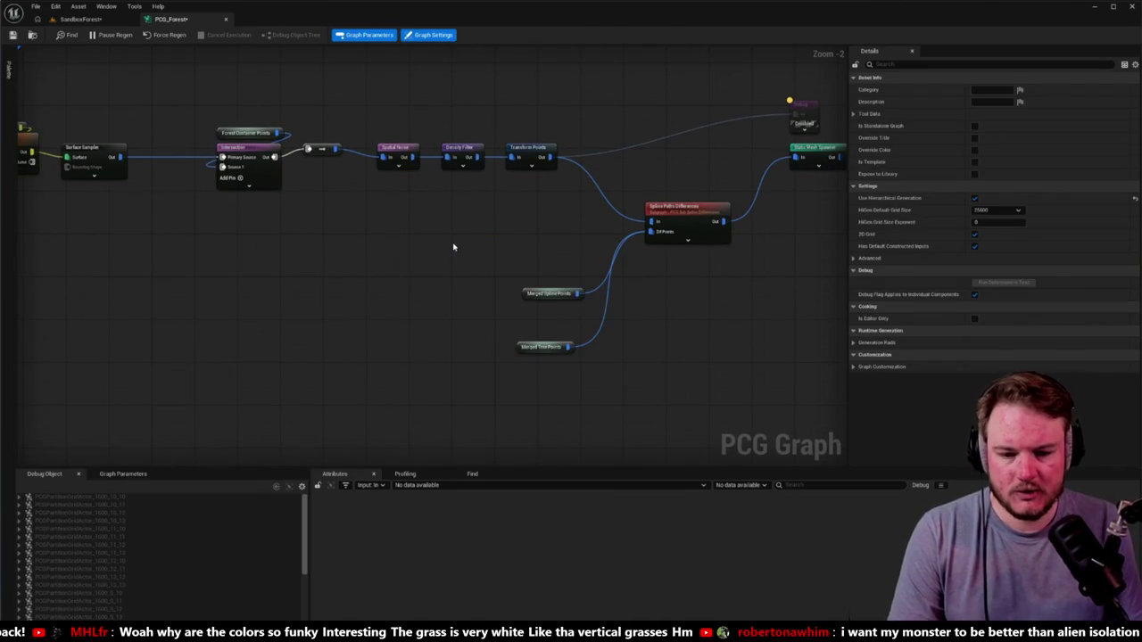
pyautogui.scroll(3, 460, 249)
pyautogui.rightClick(545, 224)
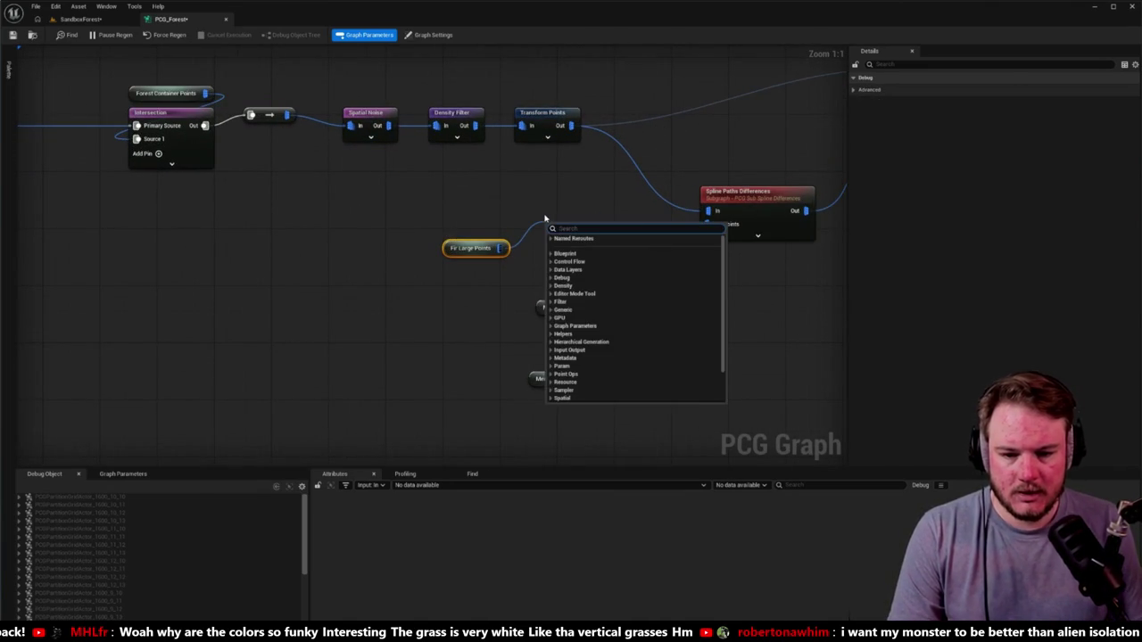
pyautogui.write('exten')
pyautogui.press('Return')
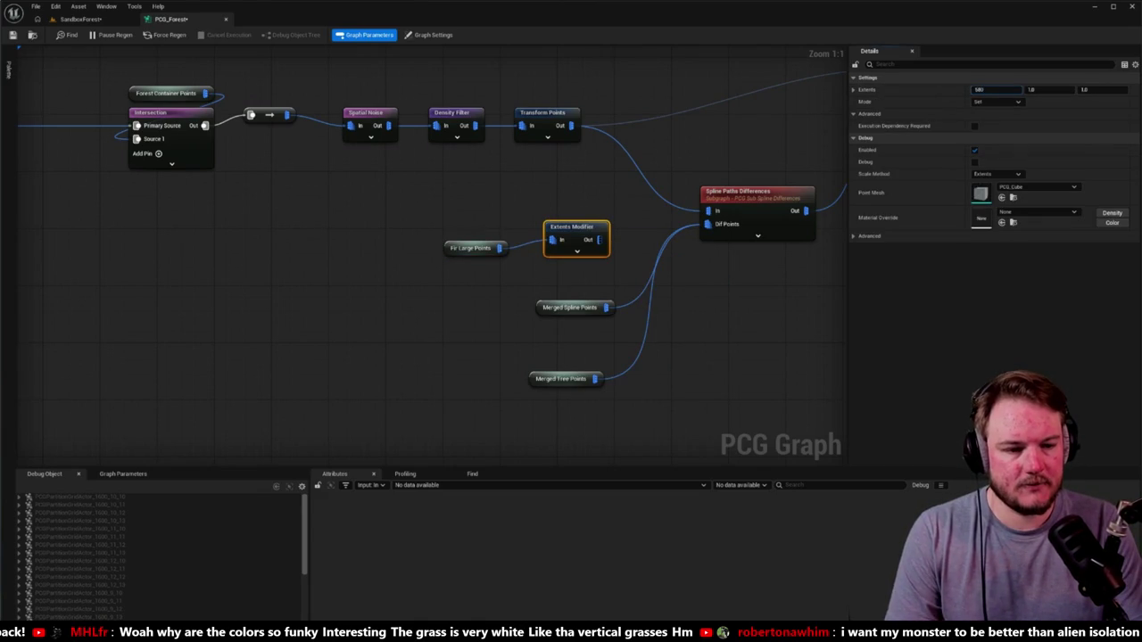
pyautogui.write('500')
pyautogui.press('Tab')
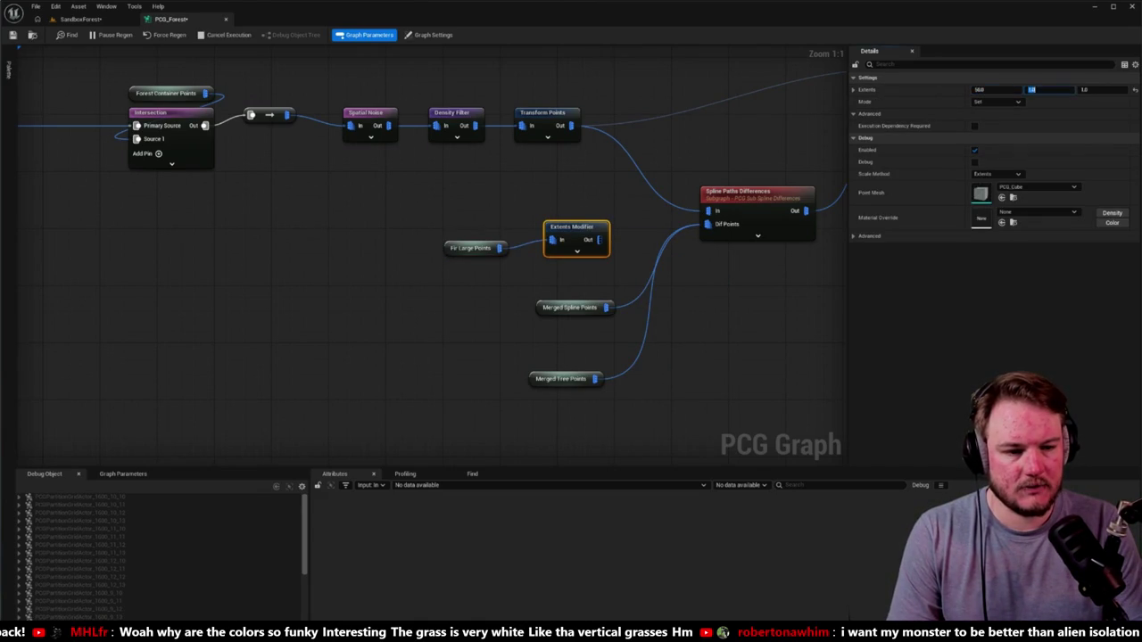
pyautogui.write('50')
pyautogui.press('Return')
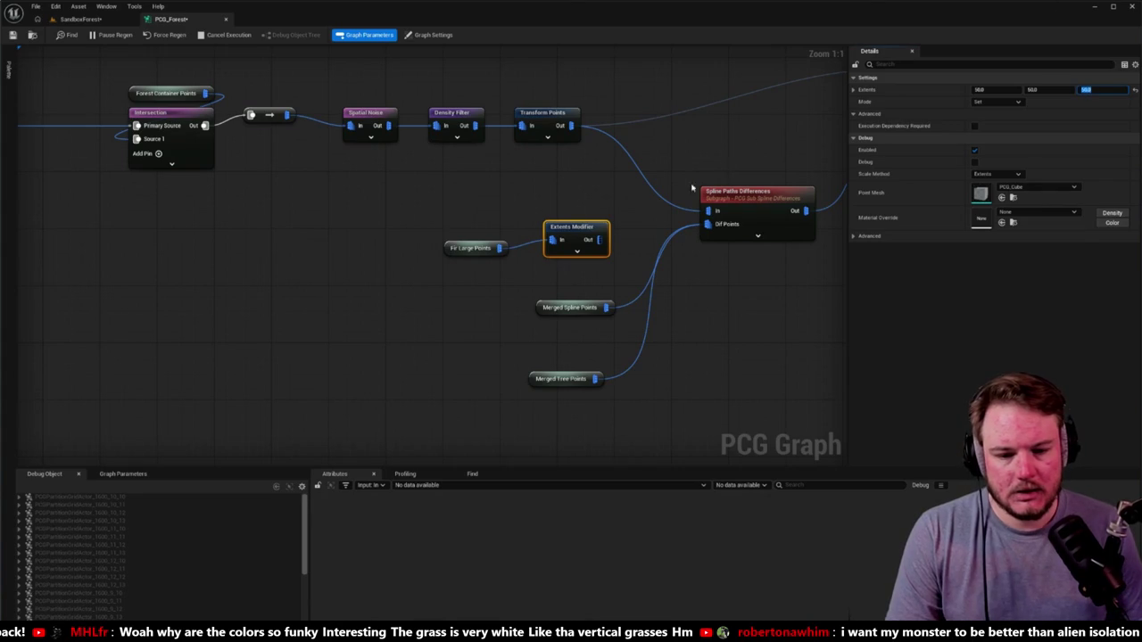
# Swap Merged Tree Points for the Extents Modifier in Dif Points and reposition the new pair.
pyautogui.keyDown('alt'); pyautogui.click(594, 378); pyautogui.keyUp('alt')
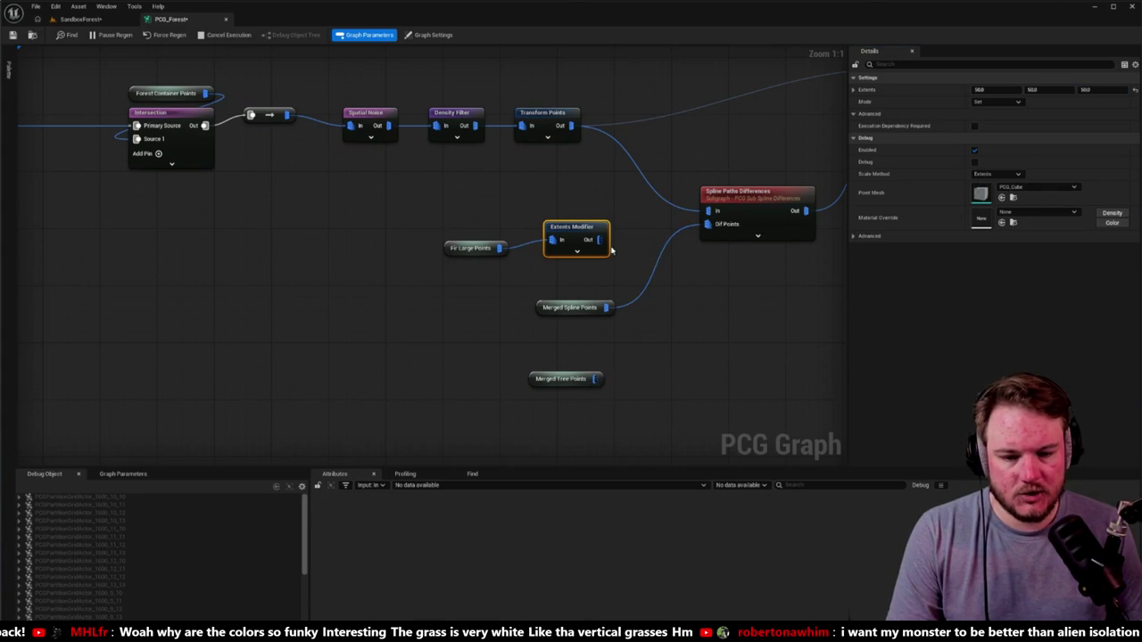
pyautogui.moveTo(598, 240); pyautogui.dragTo(708, 224)
pyautogui.moveTo(423, 191)
pyautogui.mouseDown()
pyautogui.moveTo(505, 235)
pyautogui.moveTo(676, 293)
pyautogui.mouseUp()
pyautogui.moveTo(571, 228); pyautogui.dragTo(692, 313)
pyautogui.click(81, 19)
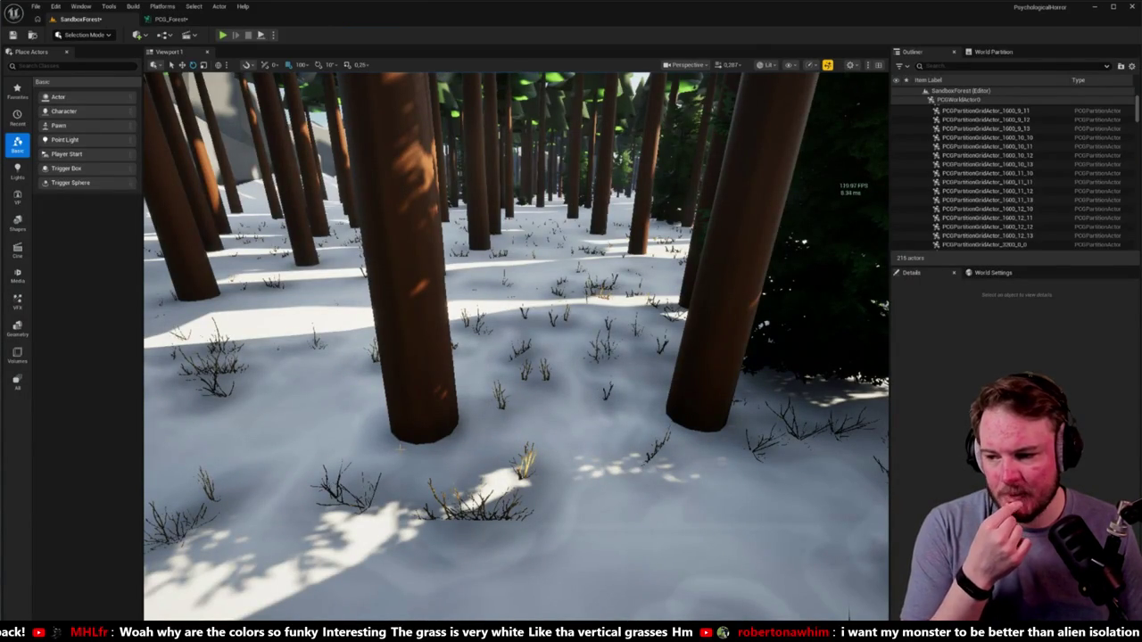
# Place Merged Spline Points and Fir Large Points beside Spline Paths Differences and the Extents Modifier.
pyautogui.click(169, 19)
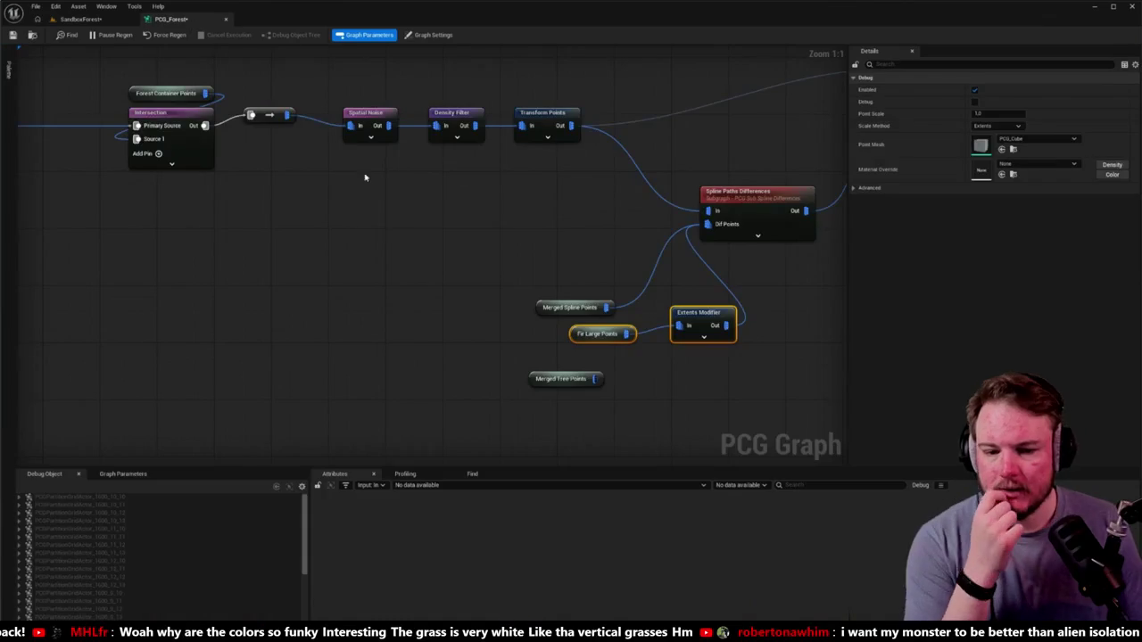
pyautogui.moveTo(435, 270); pyautogui.dragTo(386, 185)
pyautogui.moveTo(474, 295)
pyautogui.mouseDown()
pyautogui.moveTo(520, 248)
pyautogui.moveTo(506, 284)
pyautogui.moveTo(584, 299)
pyautogui.moveTo(424, 247)
pyautogui.moveTo(401, 205)
pyautogui.moveTo(444, 207)
pyautogui.mouseUp()
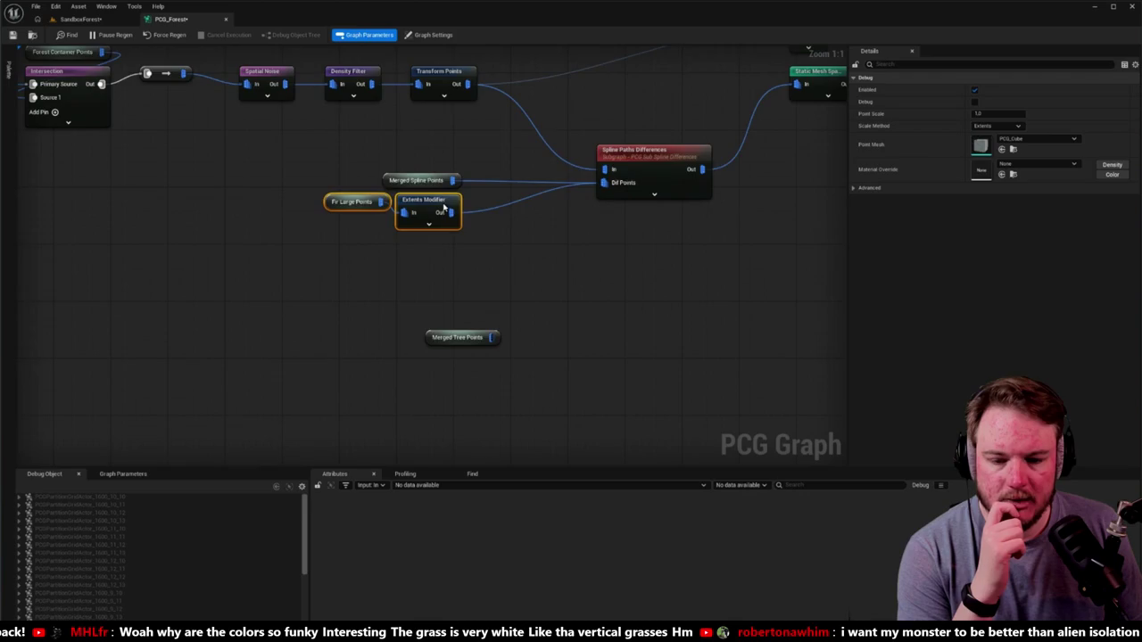
pyautogui.scroll(-5, 443, 207)
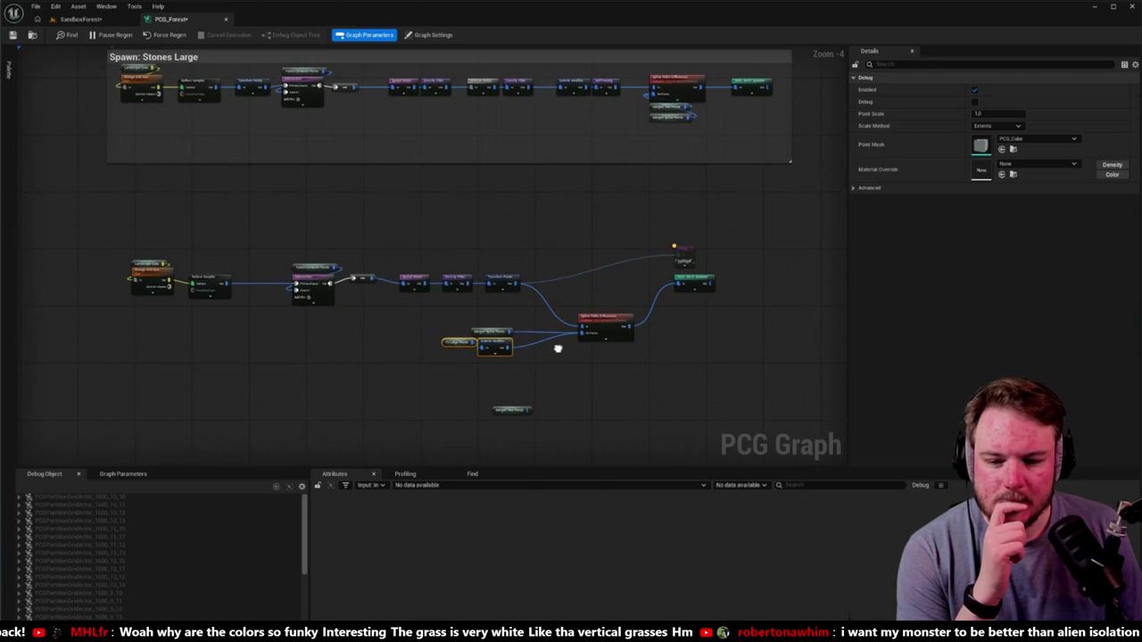
# Pan to the Fir Large section and select its Extents Modifier.
pyautogui.moveTo(558, 348)
pyautogui.mouseDown()
pyautogui.moveTo(622, 298)
pyautogui.moveTo(598, 256)
pyautogui.moveTo(562, 346)
pyautogui.mouseUp()
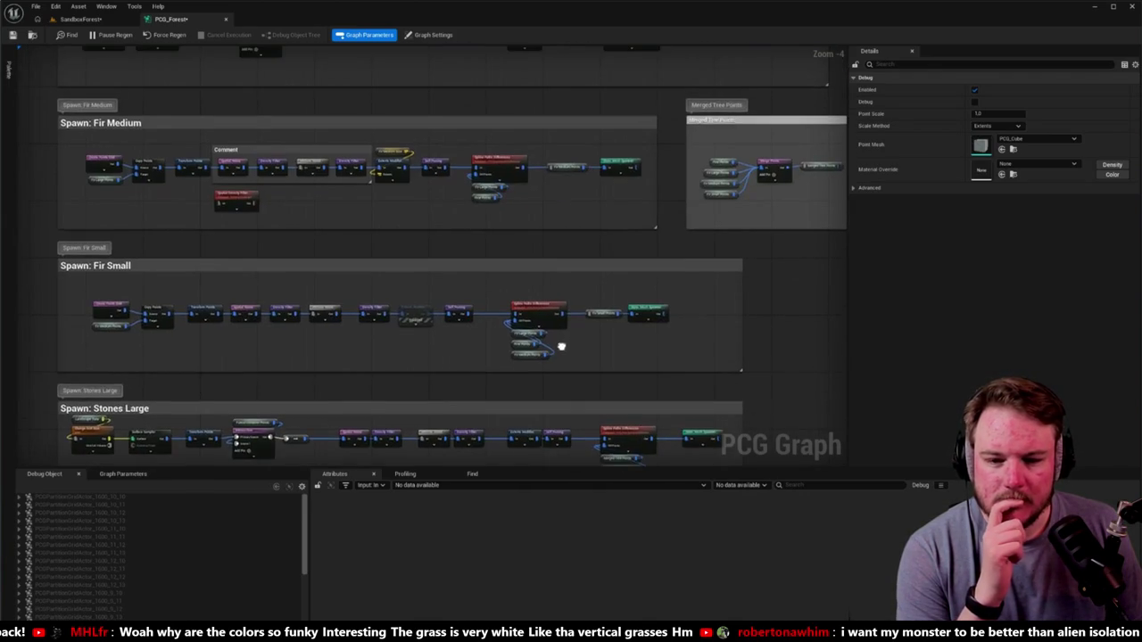
pyautogui.moveTo(659, 265); pyautogui.dragTo(610, 357)
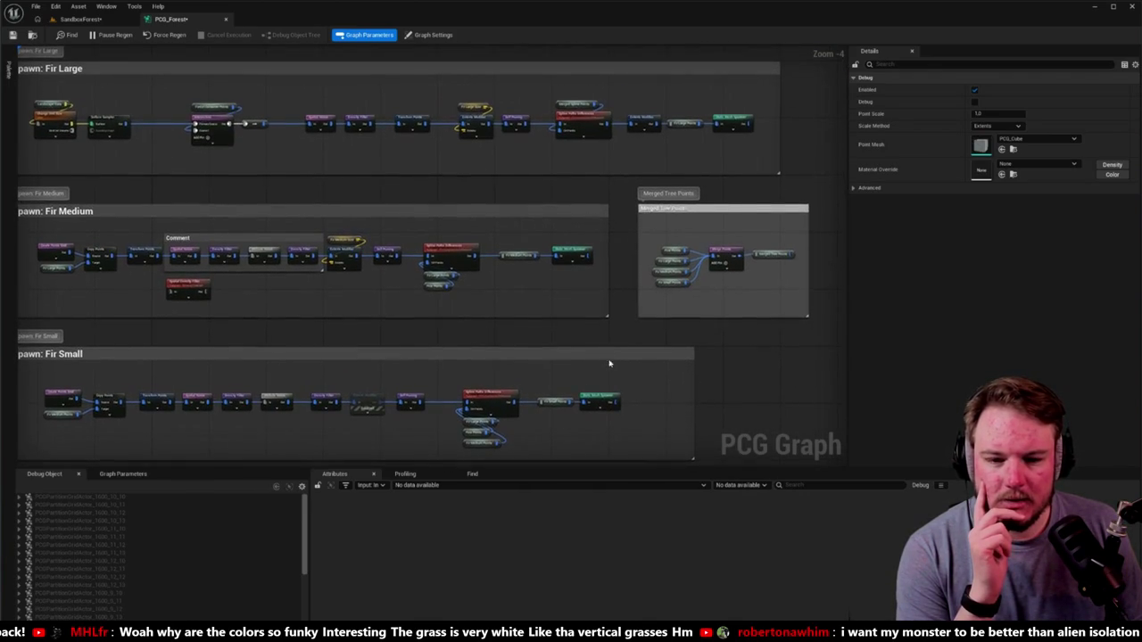
pyautogui.scroll(5, 669, 161)
pyautogui.moveTo(668, 160); pyautogui.dragTo(588, 208)
pyautogui.moveTo(502, 127); pyautogui.dragTo(573, 187)
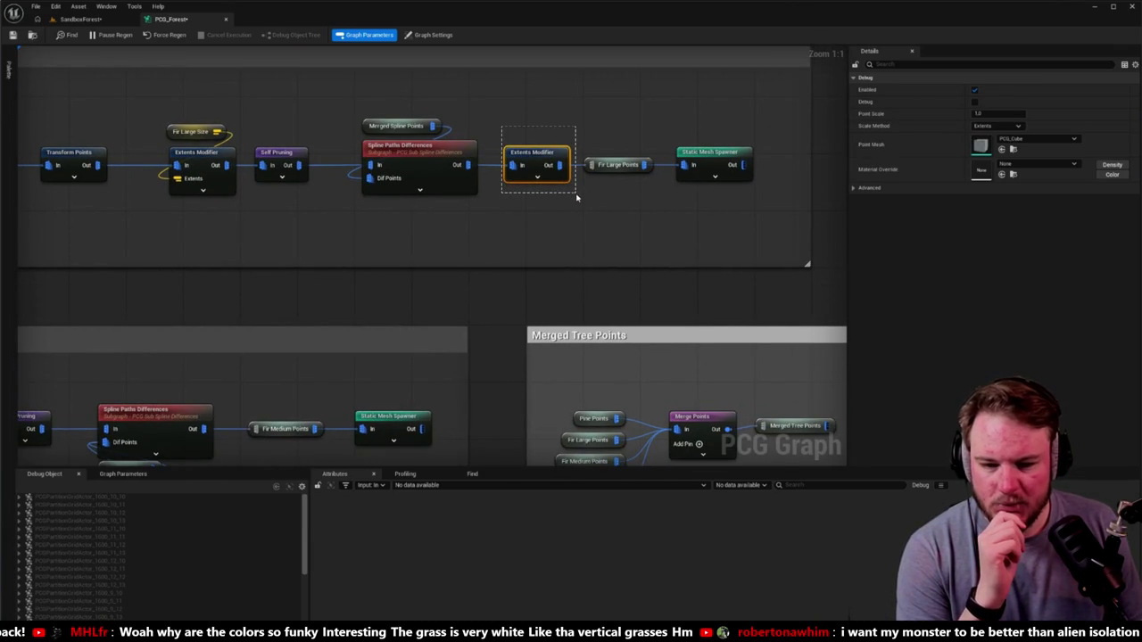
# Return to the shrub chain and move Merged Tree Points lower beneath it.
pyautogui.scroll(-3, 561, 209)
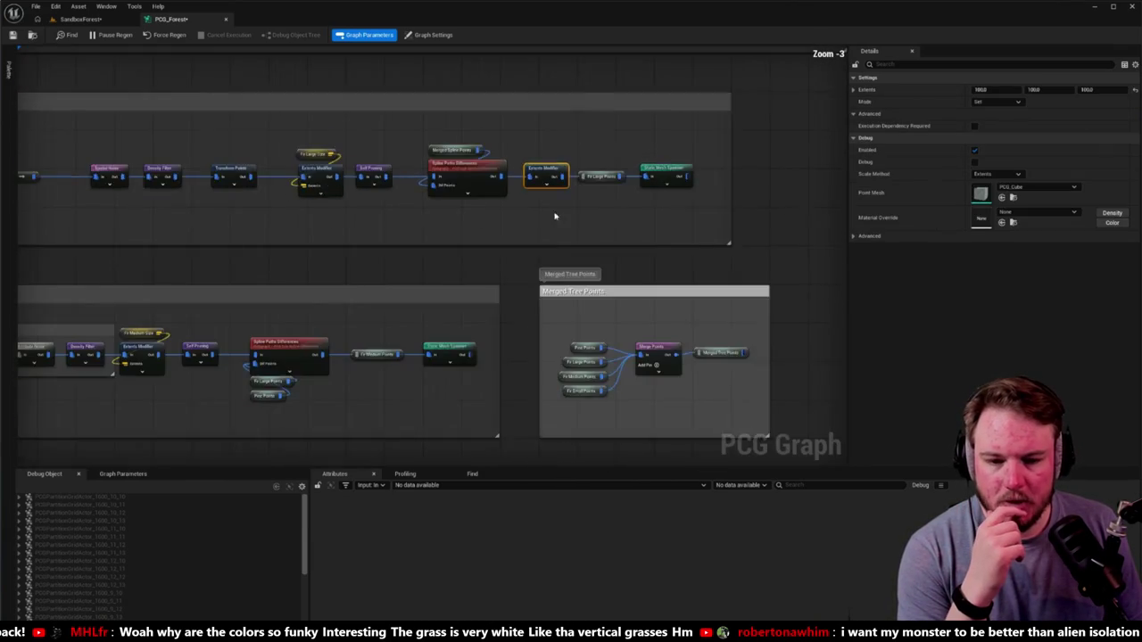
pyautogui.hotkey('ctrl', 'z')
pyautogui.hotkey('ctrl', 'z')
pyautogui.hotkey('ctrl', 'z')
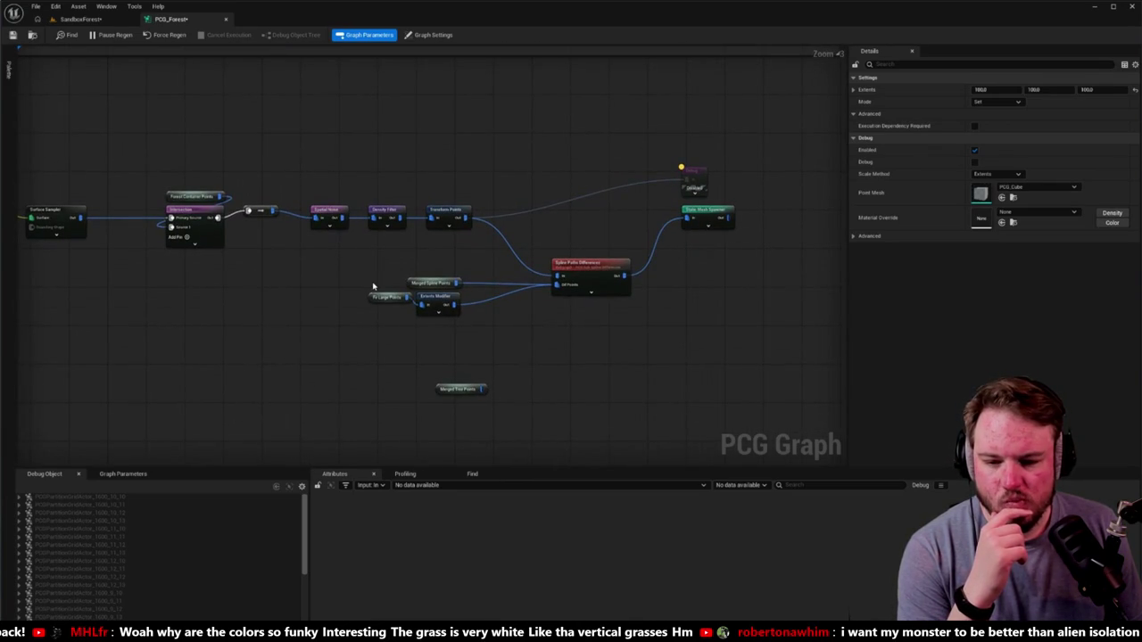
pyautogui.scroll(3, 373, 287)
pyautogui.moveTo(520, 355)
pyautogui.mouseDown()
pyautogui.moveTo(514, 389)
pyautogui.moveTo(501, 316)
pyautogui.moveTo(459, 298)
pyautogui.mouseUp()
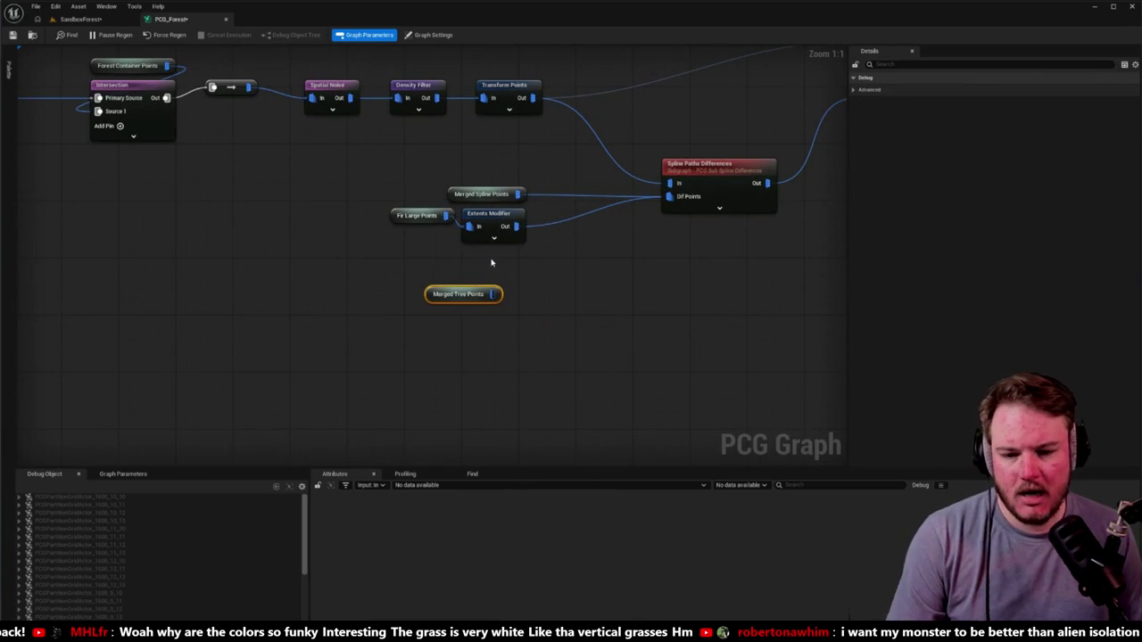
pyautogui.click(494, 222)
# Paste a copy of the Extents Modifier, feed Merged Tree Points into it, and adjust its Extents.
pyautogui.hotkey('ctrl', 'c')
pyautogui.hotkey('ctrl', 'v')
pyautogui.moveTo(494, 295)
pyautogui.mouseDown()
pyautogui.moveTo(555, 298)
pyautogui.moveTo(633, 247)
pyautogui.moveTo(669, 197)
pyautogui.mouseUp()
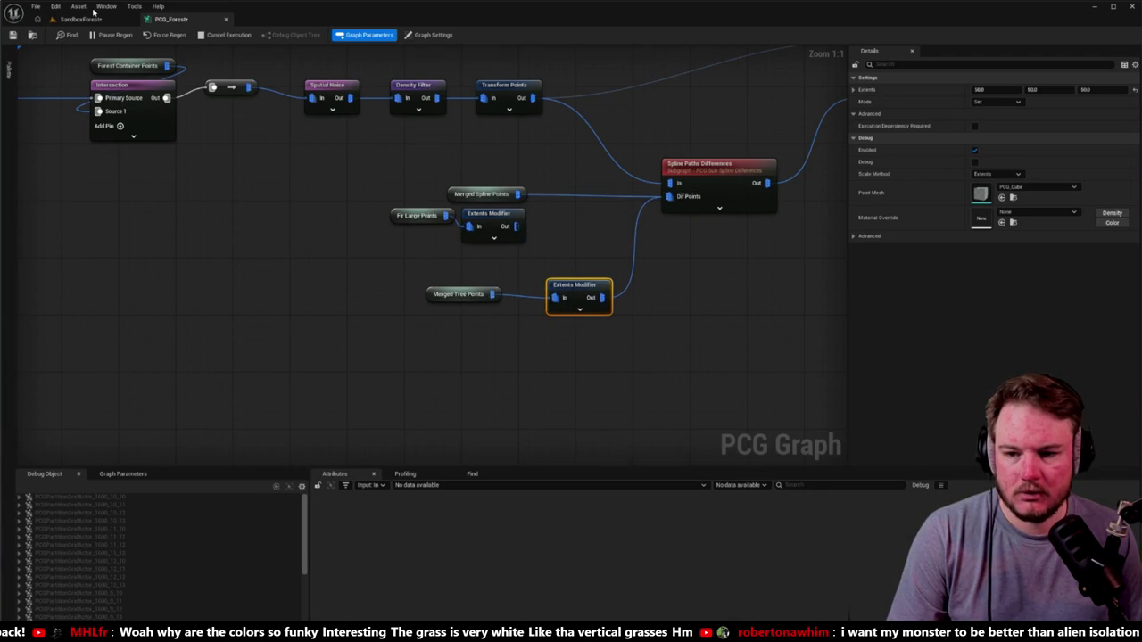
pyautogui.click(62, 18)
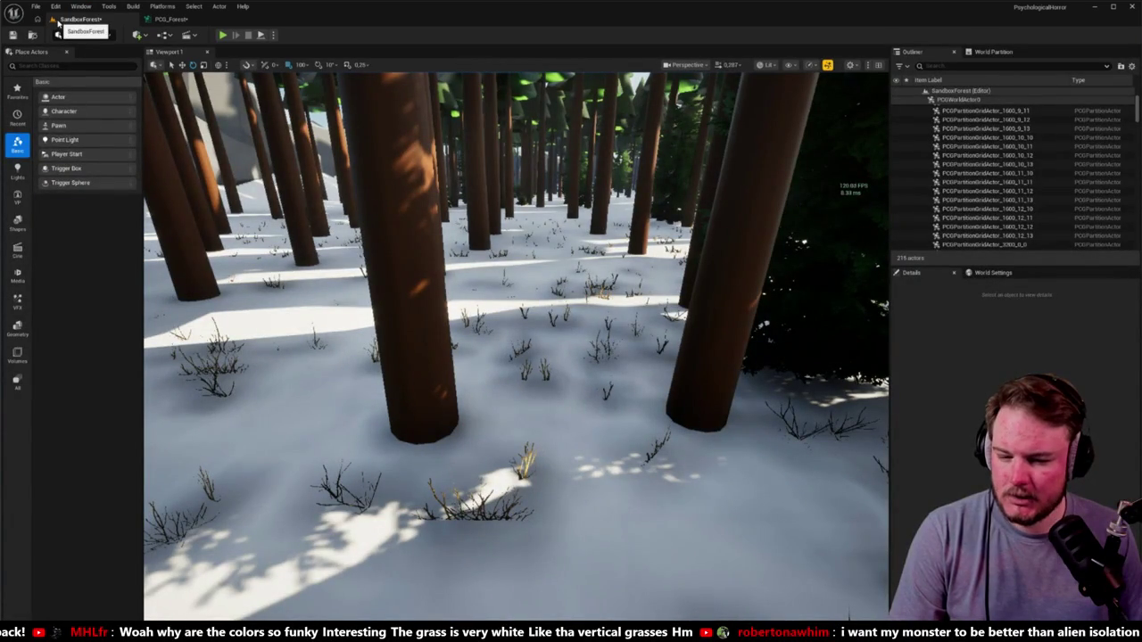
pyautogui.click(170, 19)
pyautogui.click(1008, 90)
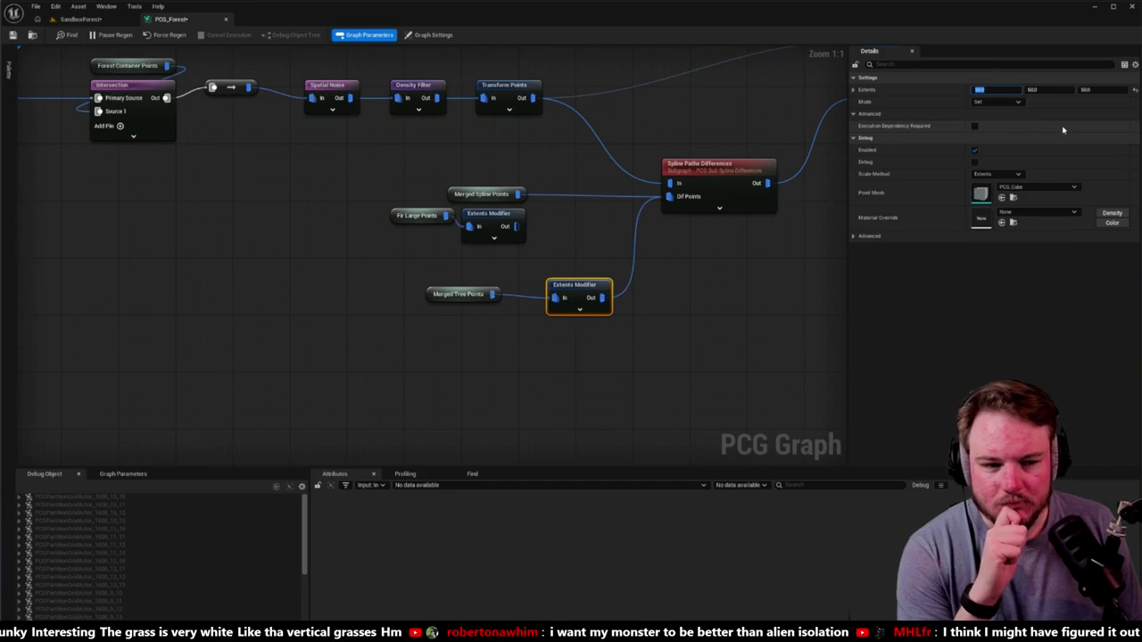
pyautogui.click(1012, 92)
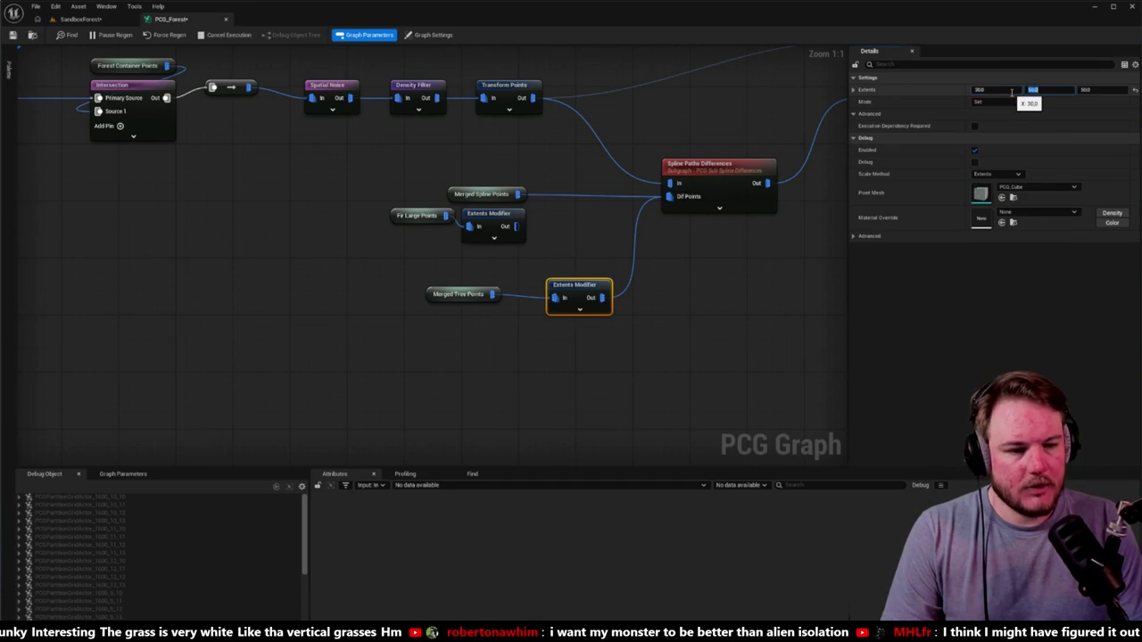
pyautogui.click(1104, 89)
pyautogui.write('30')
pyautogui.press('Return')
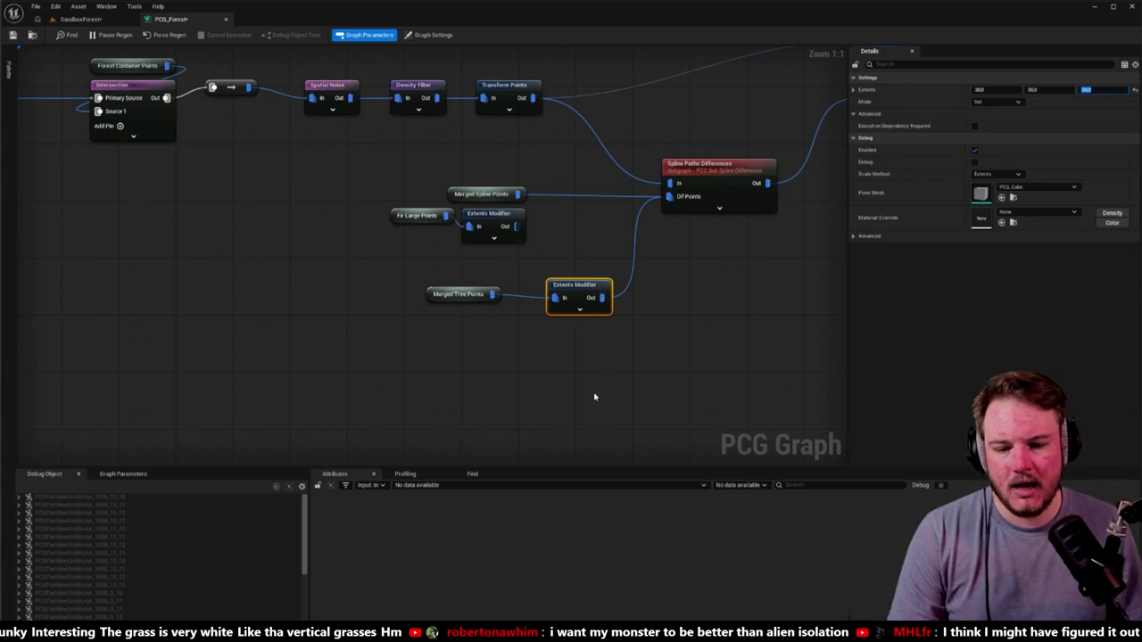
# Move the Fir Large pair aside and line up the tree-points pair with Merged Spline Points.
pyautogui.click(521, 325)
pyautogui.moveTo(345, 220)
pyautogui.mouseDown()
pyautogui.moveTo(526, 242)
pyautogui.moveTo(276, 216)
pyautogui.mouseUp()
pyautogui.moveTo(429, 271)
pyautogui.mouseDown()
pyautogui.moveTo(614, 318)
pyautogui.moveTo(466, 221)
pyautogui.moveTo(489, 214)
pyautogui.mouseUp()
pyautogui.click(407, 234)
pyautogui.moveTo(407, 215); pyautogui.dragTo(428, 215)
pyautogui.click(420, 322)
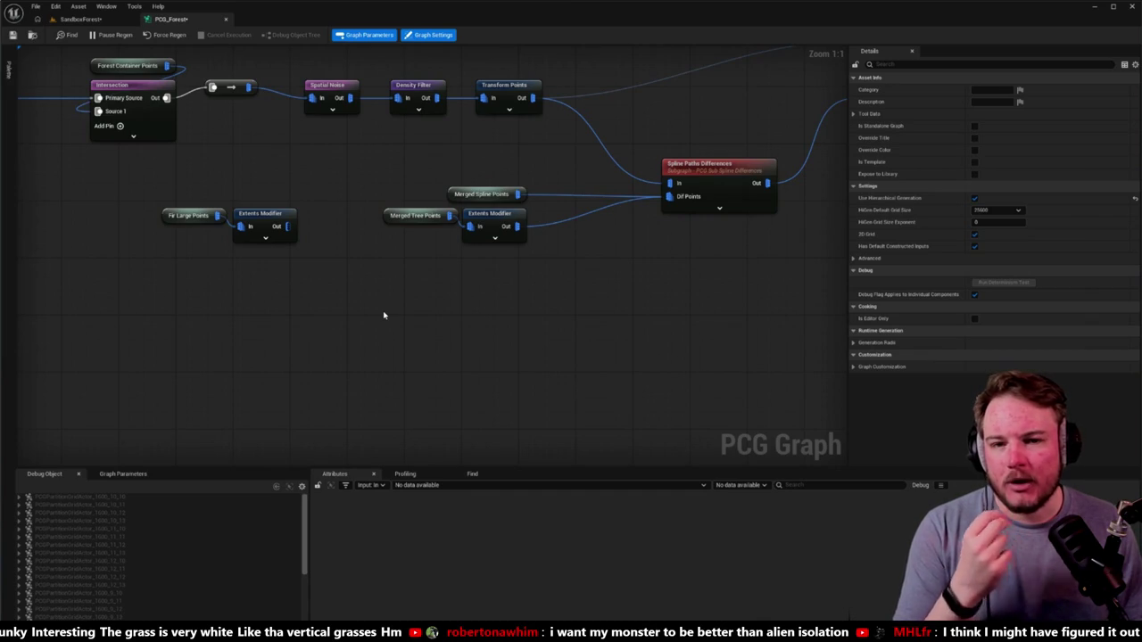
# Rearrange the merged input nodes and Spline Paths Differences into a tidier block.
pyautogui.moveTo(382, 169); pyautogui.dragTo(532, 246)
pyautogui.moveTo(509, 192); pyautogui.dragTo(592, 207)
pyautogui.click(565, 176)
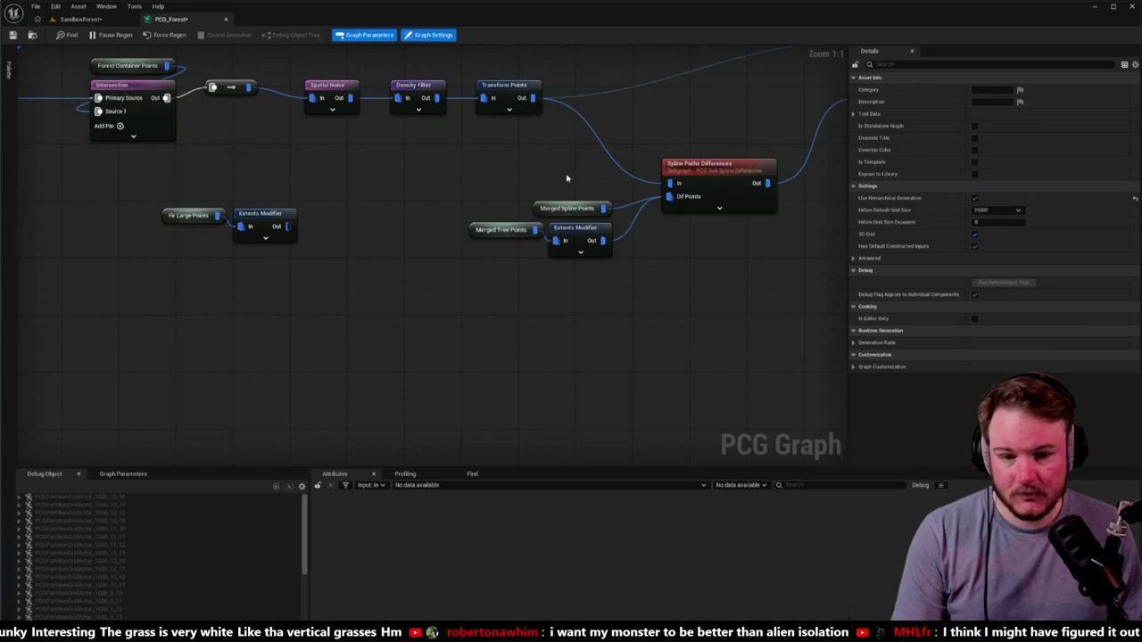
pyautogui.moveTo(566, 178)
pyautogui.mouseDown()
pyautogui.moveTo(393, 252)
pyautogui.moveTo(573, 332)
pyautogui.mouseUp()
pyautogui.moveTo(580, 254)
pyautogui.mouseDown()
pyautogui.moveTo(580, 223)
pyautogui.moveTo(559, 262)
pyautogui.mouseUp()
# Bring Static Mesh Spawner and Debug alongside, settle the output group, and save the graph.
pyautogui.moveTo(652, 169)
pyautogui.mouseDown()
pyautogui.moveTo(629, 221)
pyautogui.moveTo(604, 225)
pyautogui.mouseUp()
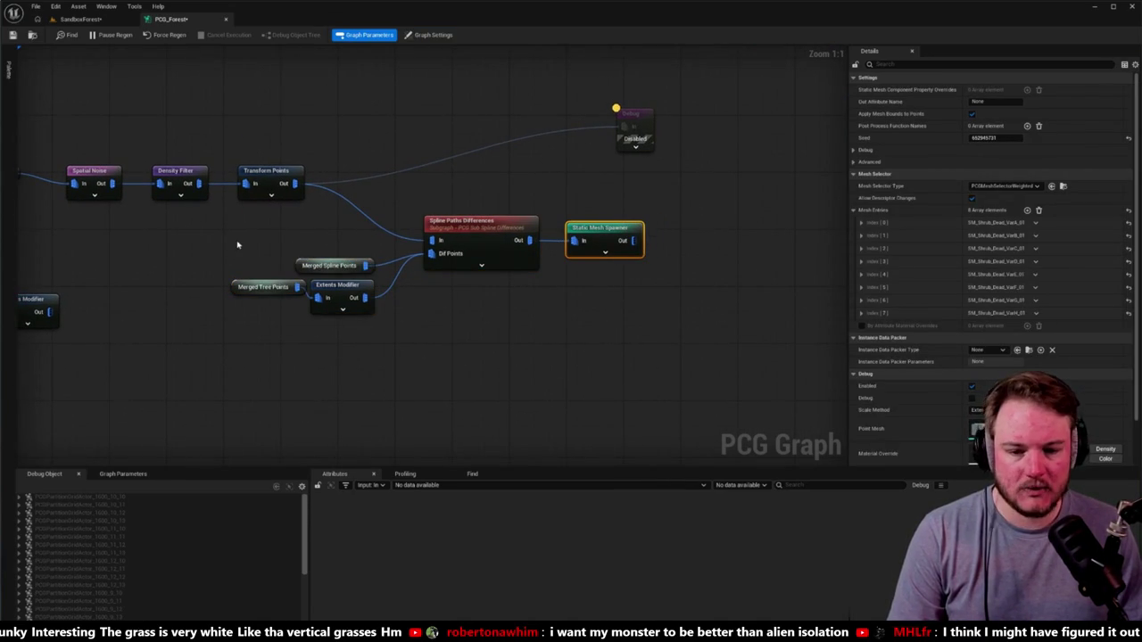
pyautogui.moveTo(238, 245); pyautogui.dragTo(607, 357)
pyautogui.moveTo(626, 203); pyautogui.dragTo(604, 248)
pyautogui.moveTo(223, 329); pyautogui.dragTo(378, 408)
pyautogui.moveTo(428, 224); pyautogui.dragTo(717, 388)
pyautogui.moveTo(486, 308); pyautogui.dragTo(588, 240)
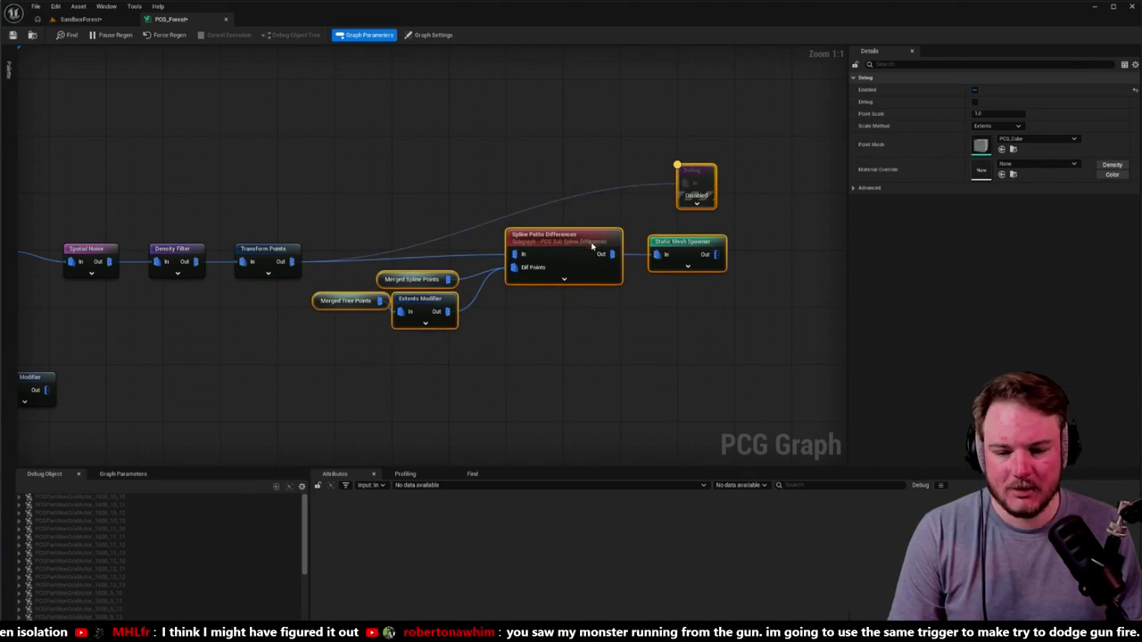
pyautogui.click(532, 192)
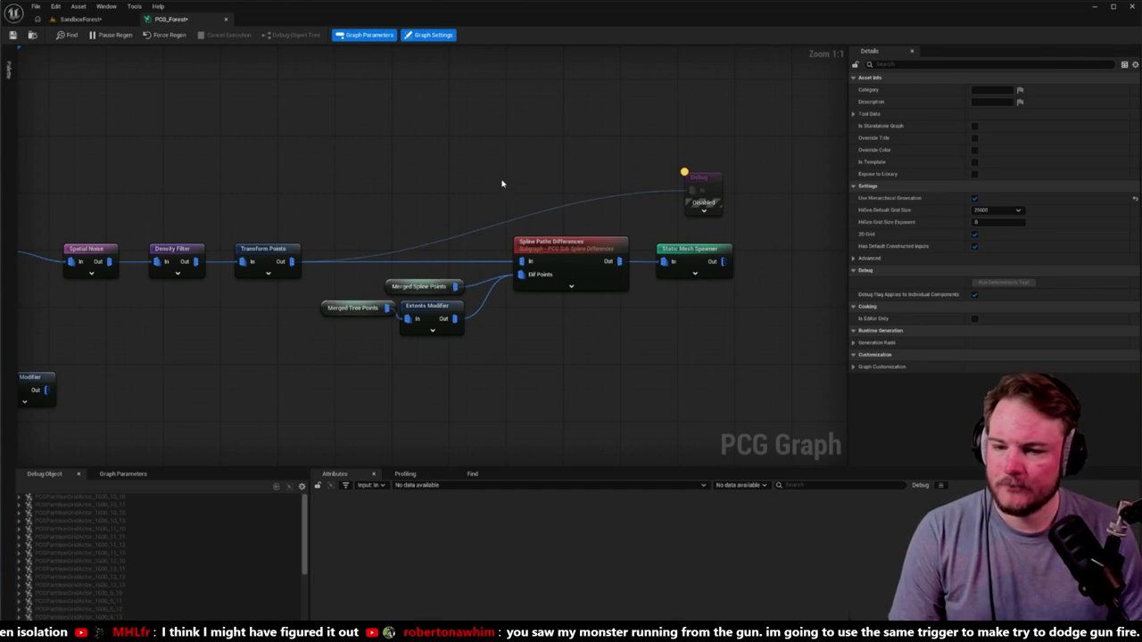
pyautogui.hotkey('ctrl', 's')
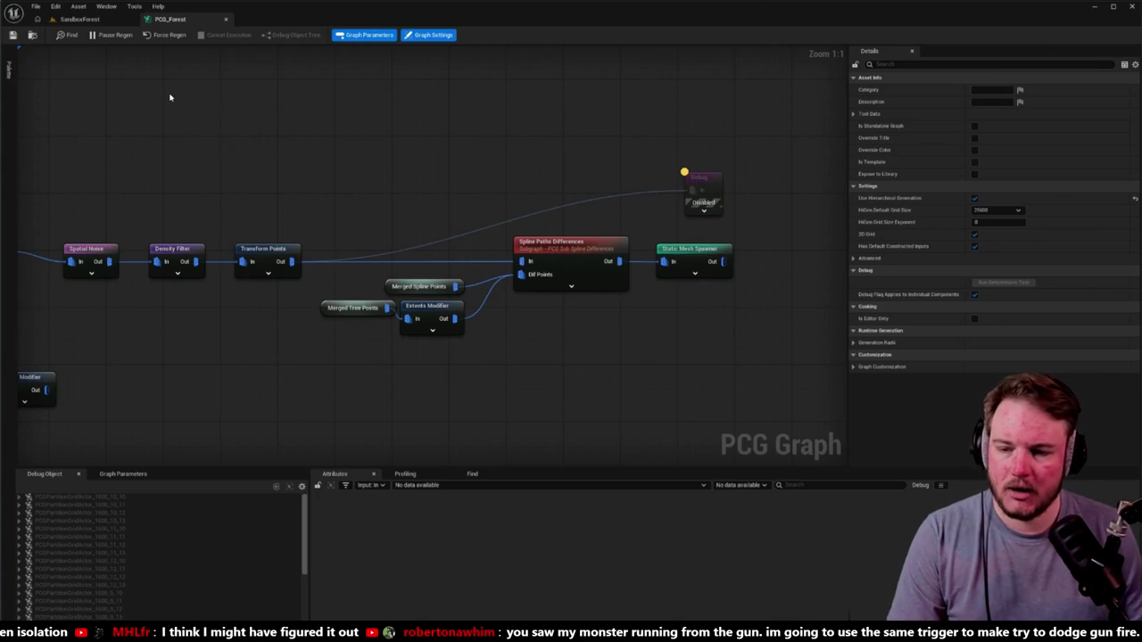
pyautogui.click(107, 19)
pyautogui.press('w')
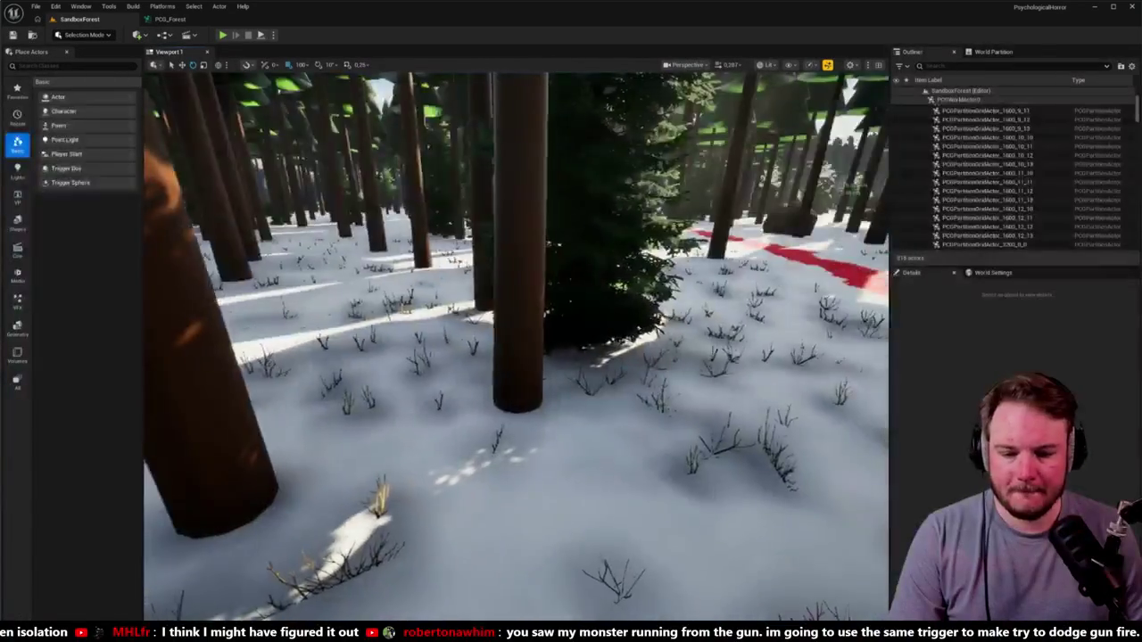
pyautogui.press('w')
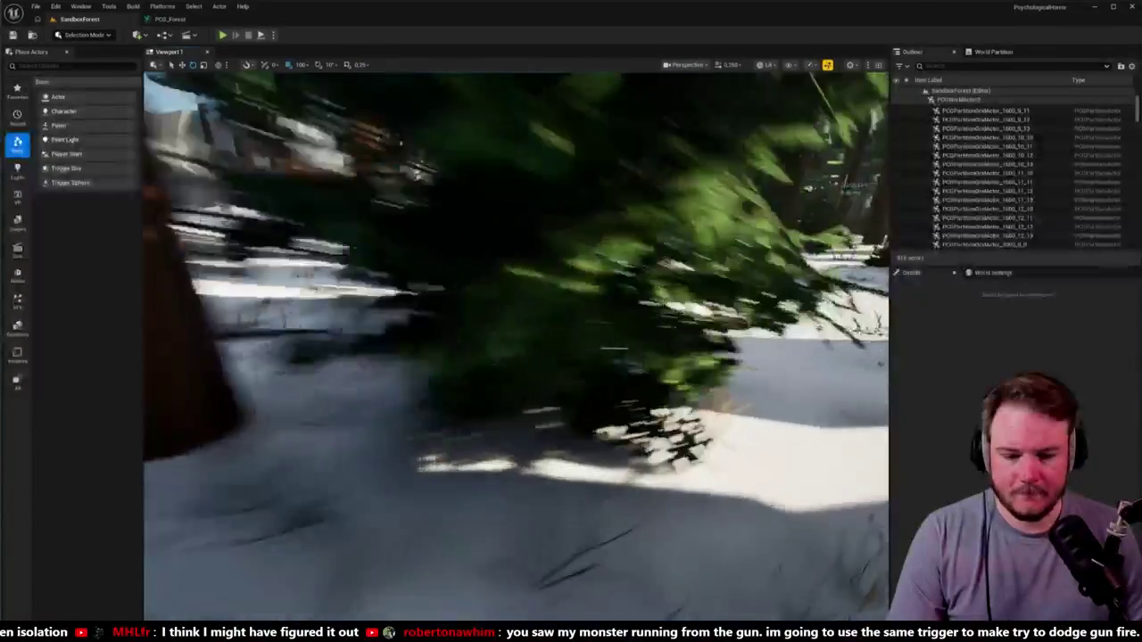
pyautogui.press('w')
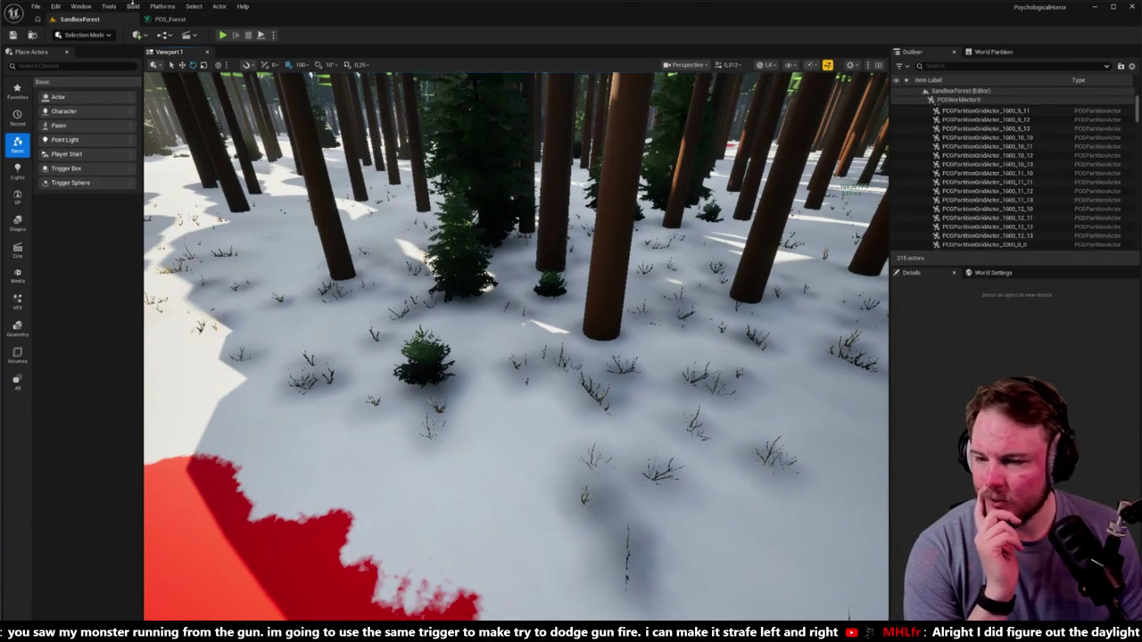
pyautogui.click(165, 19)
pyautogui.moveTo(401, 219)
pyautogui.mouseDown()
pyautogui.moveTo(354, 188)
pyautogui.moveTo(542, 148)
pyautogui.moveTo(468, 217)
pyautogui.mouseUp()
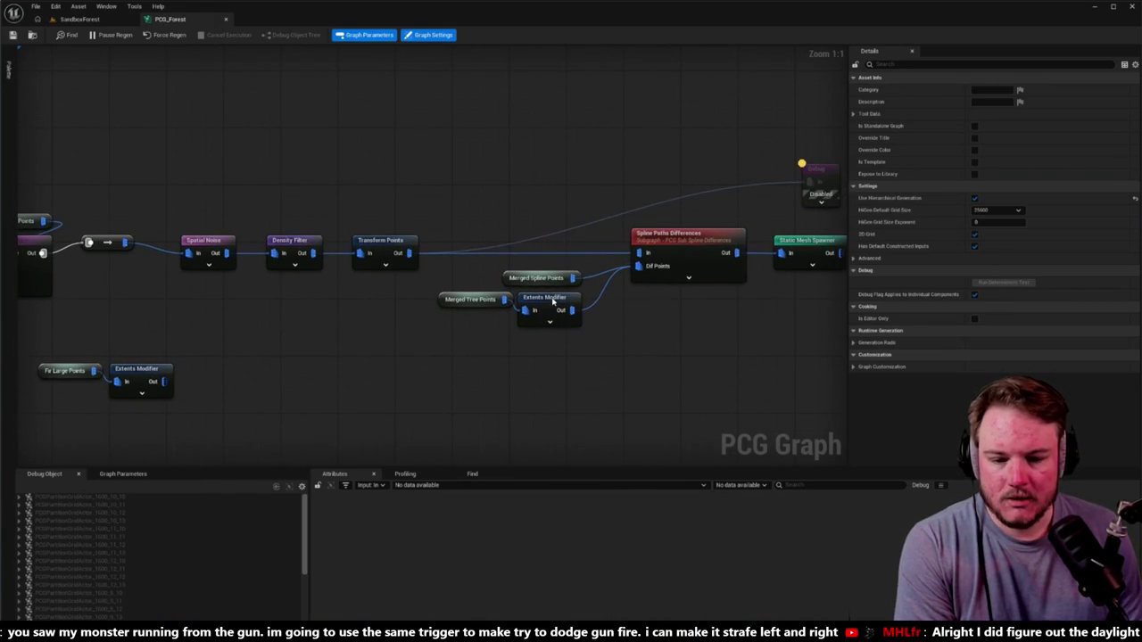
# Move the Debug node below the chain and wire the tree-points Extents Modifier into it.
pyautogui.click(571, 311)
pyautogui.moveTo(611, 315); pyautogui.dragTo(527, 295)
pyautogui.moveTo(736, 174); pyautogui.dragTo(599, 370)
pyautogui.click(536, 308)
pyautogui.moveTo(489, 290); pyautogui.dragTo(587, 366)
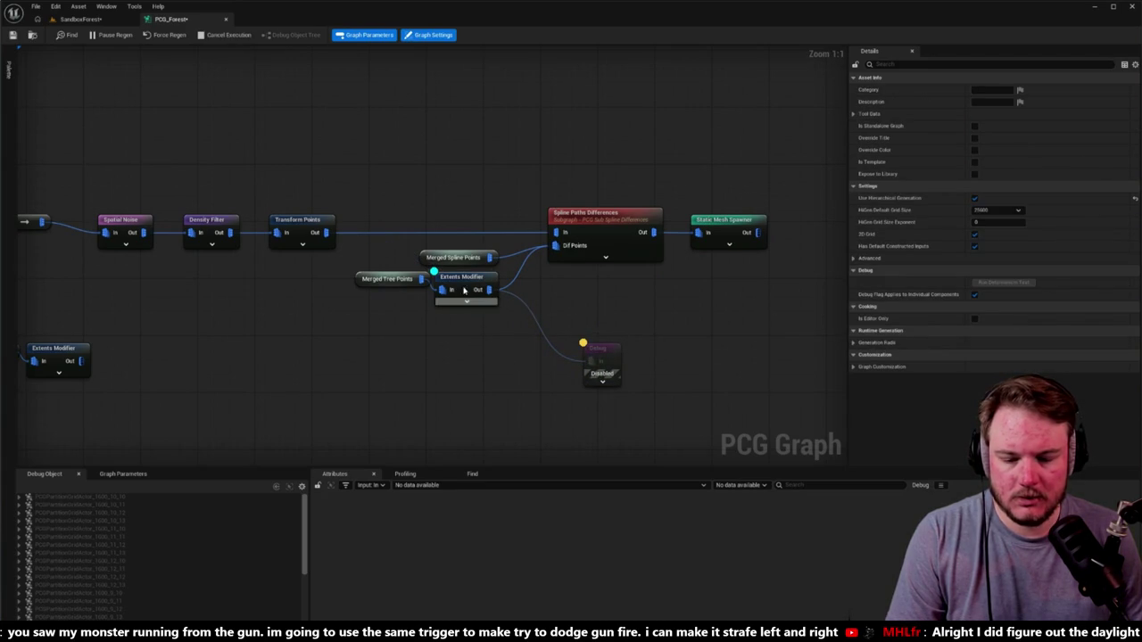
pyautogui.click(489, 301)
pyautogui.click(608, 349)
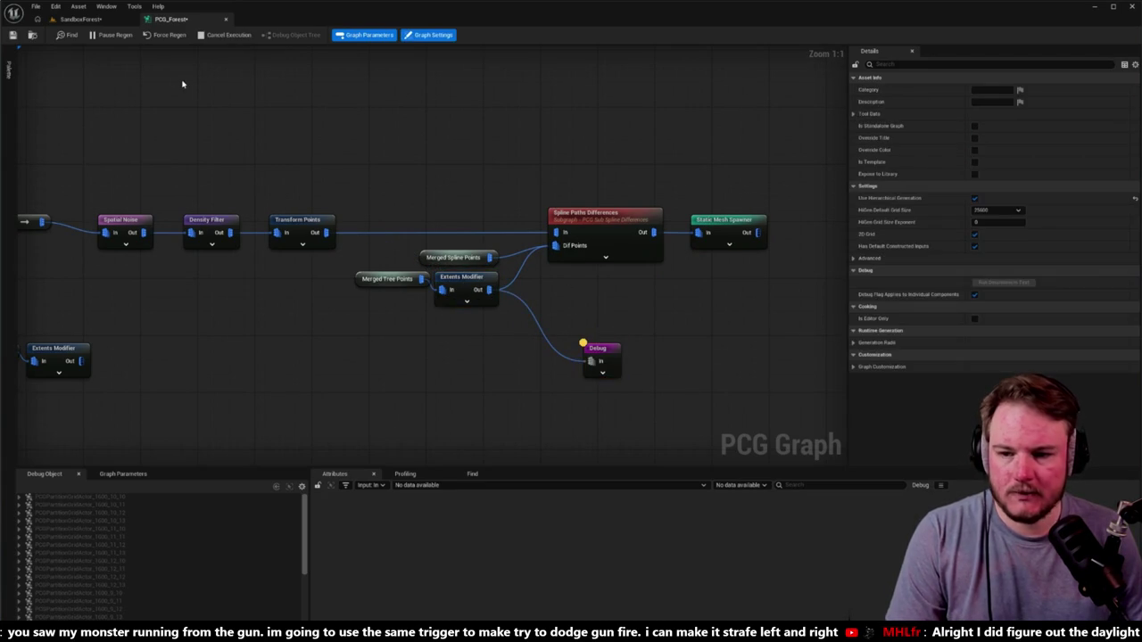
# Fly through the level to inspect the debug cubes at a large fir's base.
pyautogui.click(89, 19)
pyautogui.moveTo(170, 79); pyautogui.dragTo(154, 75)
pyautogui.moveTo(539, 365); pyautogui.dragTo(539, 365)
pyautogui.click(169, 19)
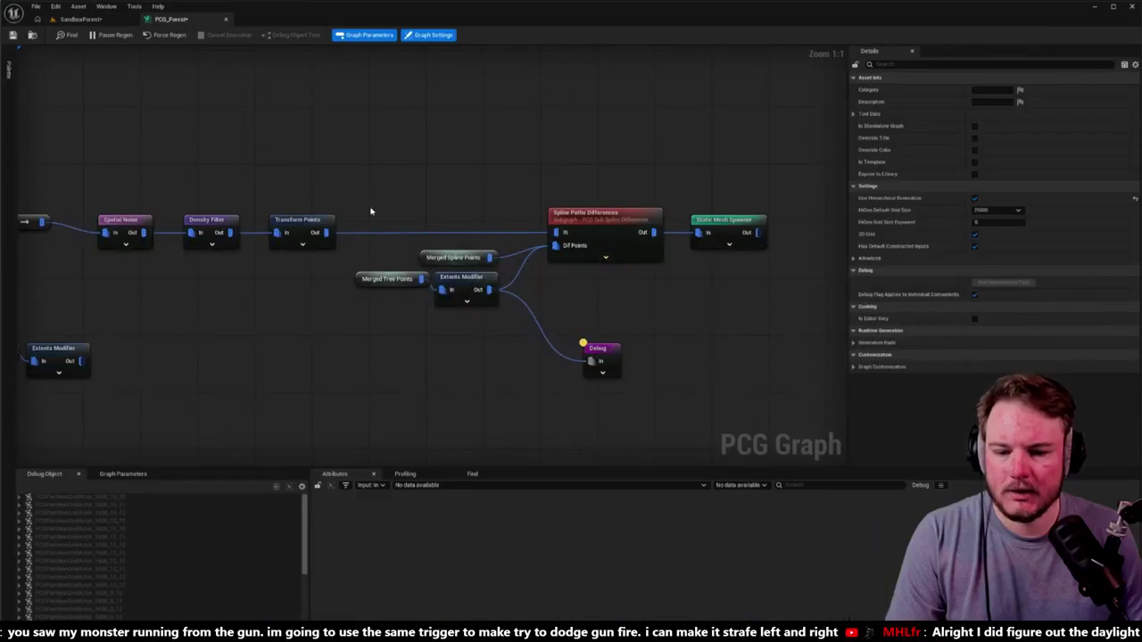
# Raise the tree-points Extents Modifier extents to 500 per axis and check the forest.
pyautogui.click(1004, 87)
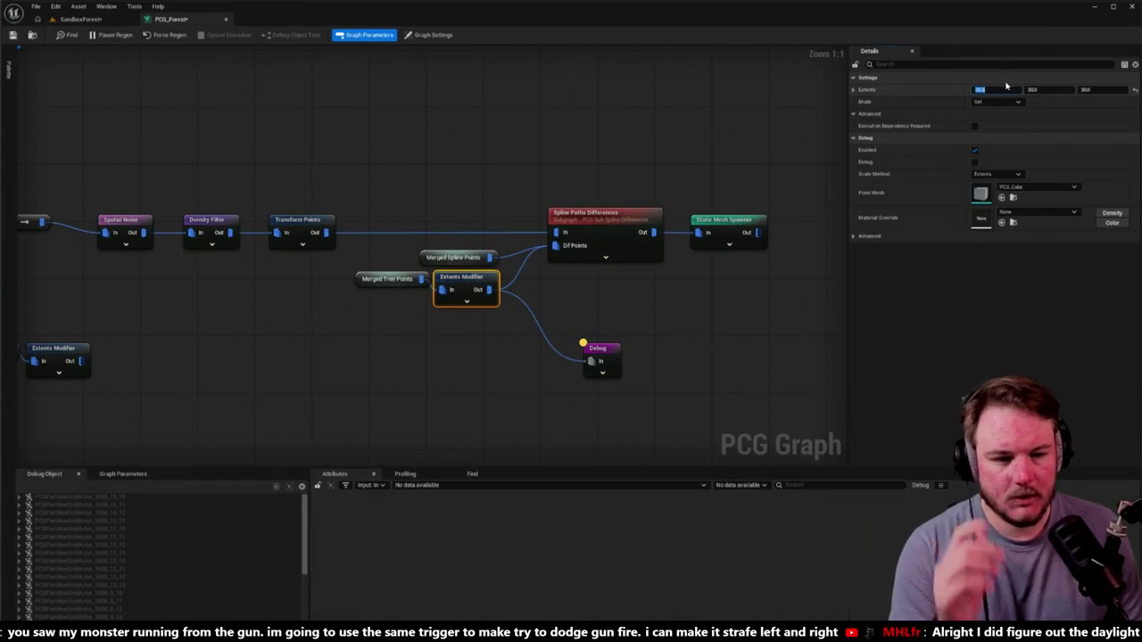
pyautogui.write('50')
pyautogui.press('Tab')
pyautogui.write('50')
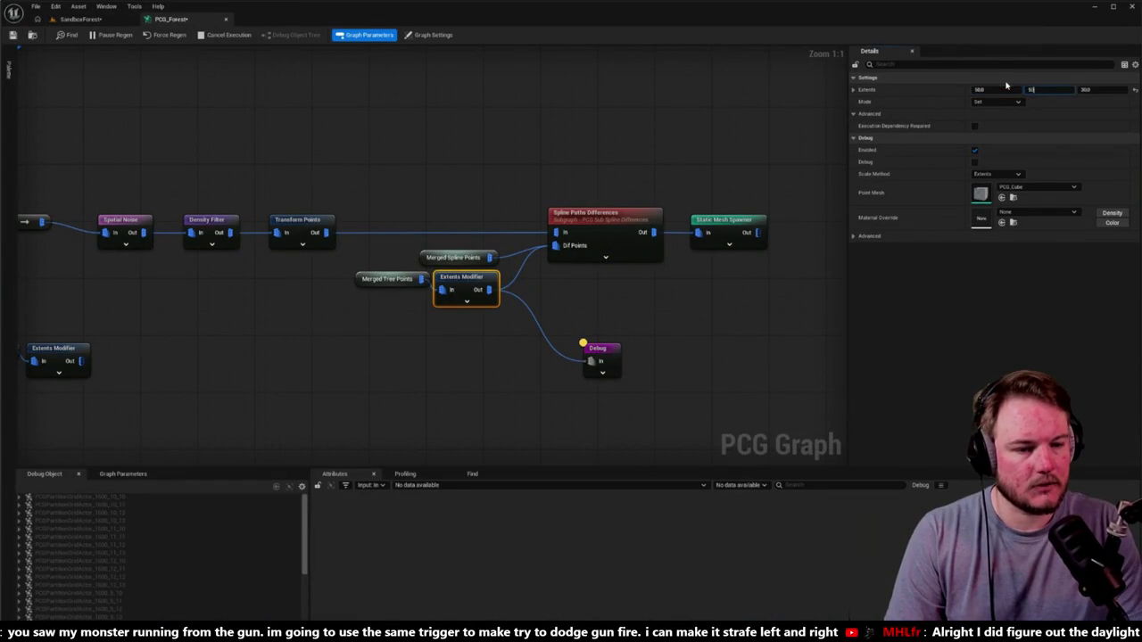
pyautogui.write('.0')
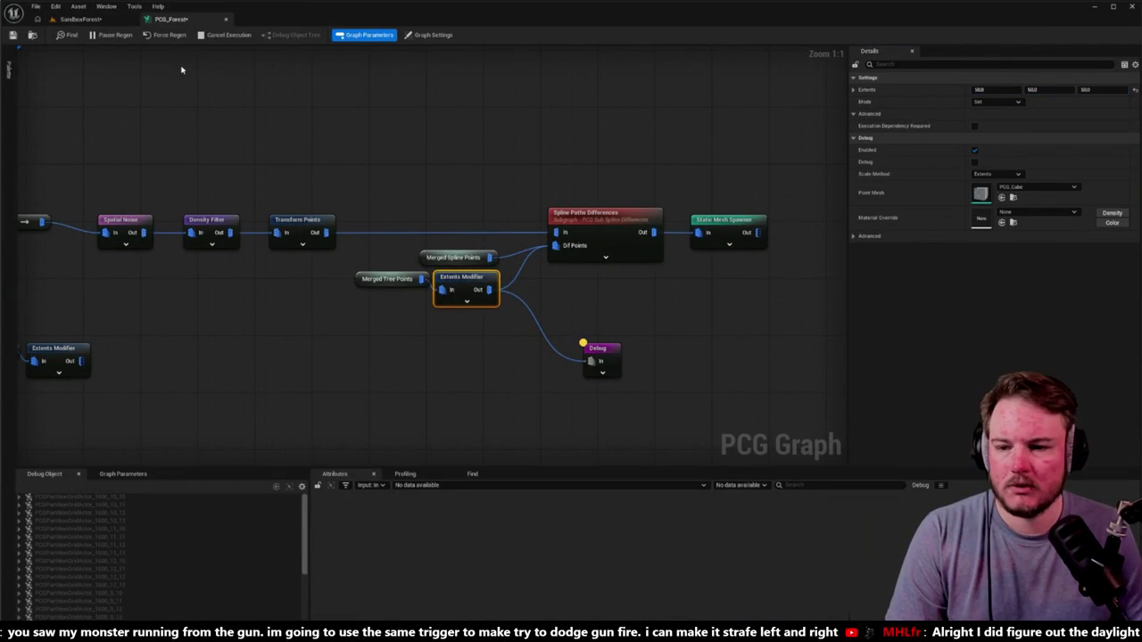
pyautogui.click(100, 21)
pyautogui.moveTo(516, 346)
pyautogui.mouseDown()
pyautogui.moveTo(473, 286)
pyautogui.moveTo(393, 278)
pyautogui.mouseUp()
pyautogui.click(170, 19)
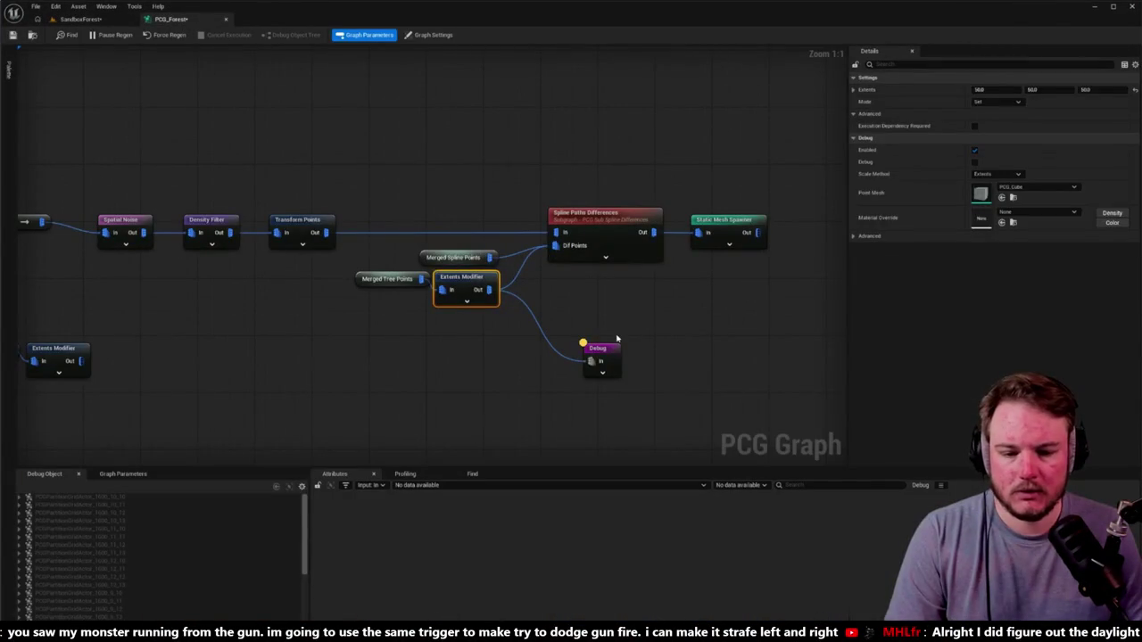
# Delete the Debug node and pan to the uncommented lower node row.
pyautogui.click(598, 349)
pyautogui.press('Delete')
pyautogui.moveTo(145, 342)
pyautogui.mouseDown()
pyautogui.moveTo(231, 290)
pyautogui.moveTo(303, 301)
pyautogui.mouseUp()
pyautogui.moveTo(56, 263); pyautogui.dragTo(322, 357)
pyautogui.click(319, 344)
pyautogui.scroll(-5, 390, 335)
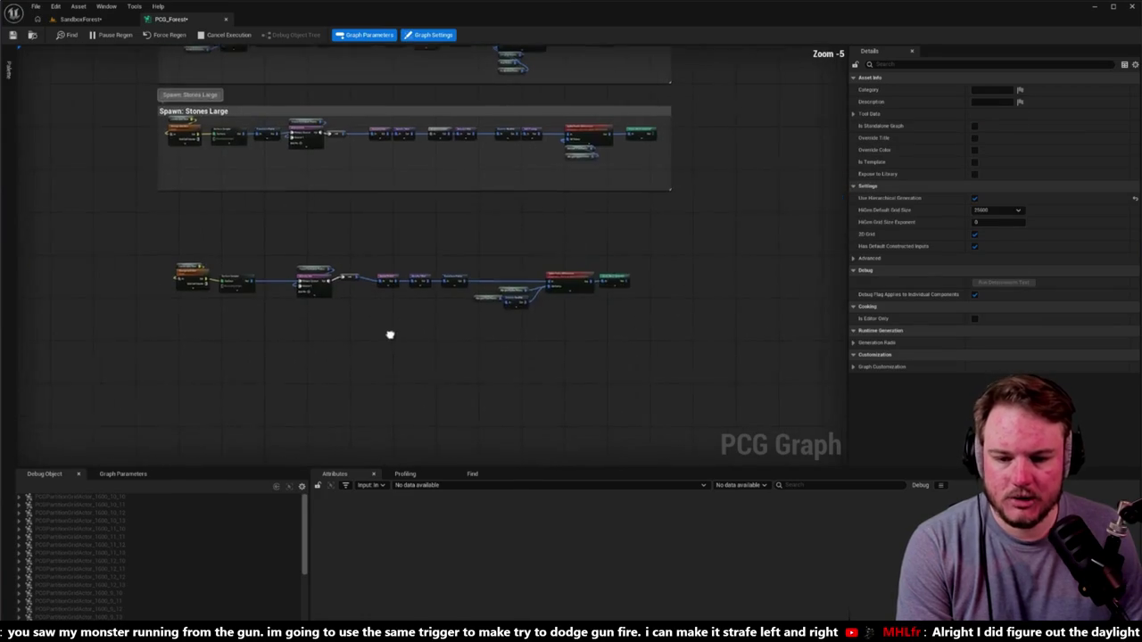
pyautogui.moveTo(390, 335); pyautogui.dragTo(431, 326)
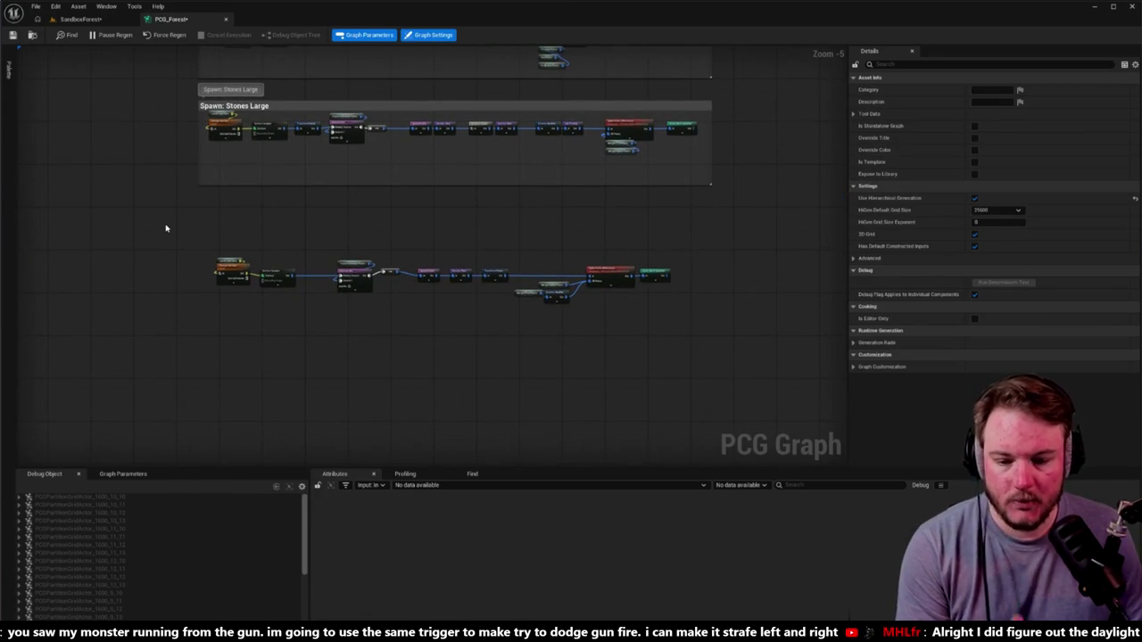
# Play the SandboxForest level in the editor with Alt+P, then return to PCG_Forest.
pyautogui.click(80, 18)
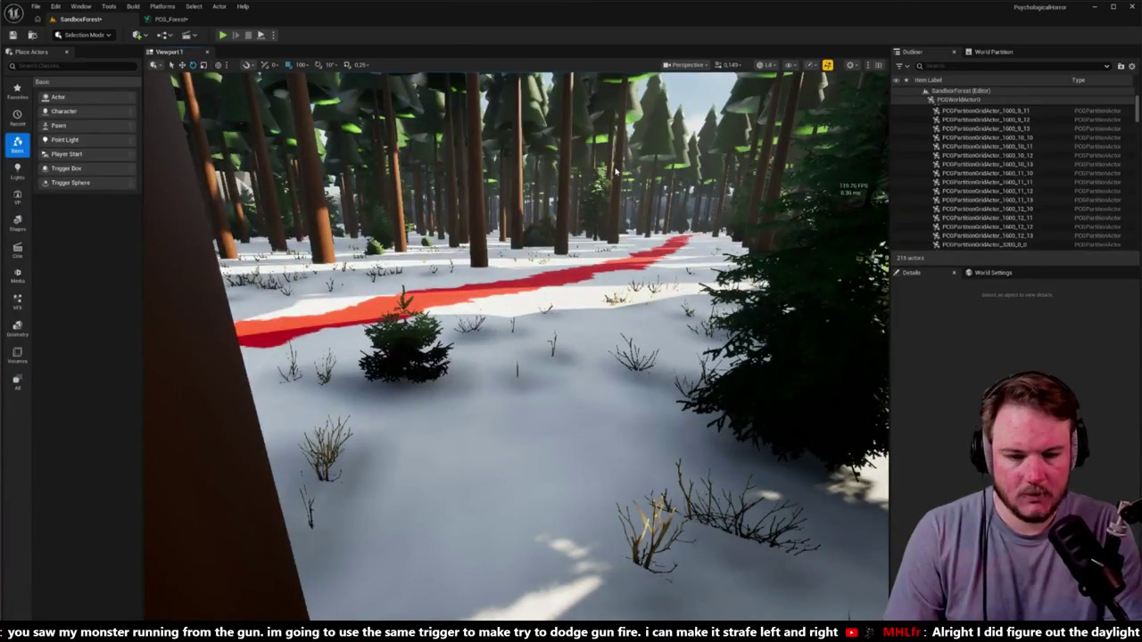
pyautogui.hotkey('alt', 'p')
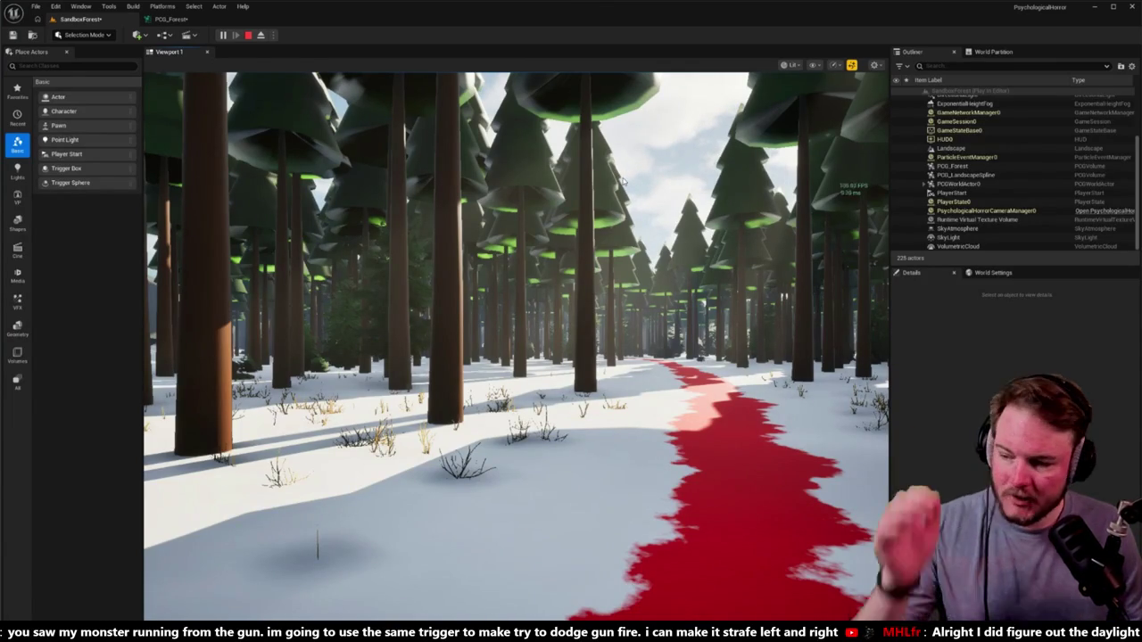
pyautogui.click(170, 19)
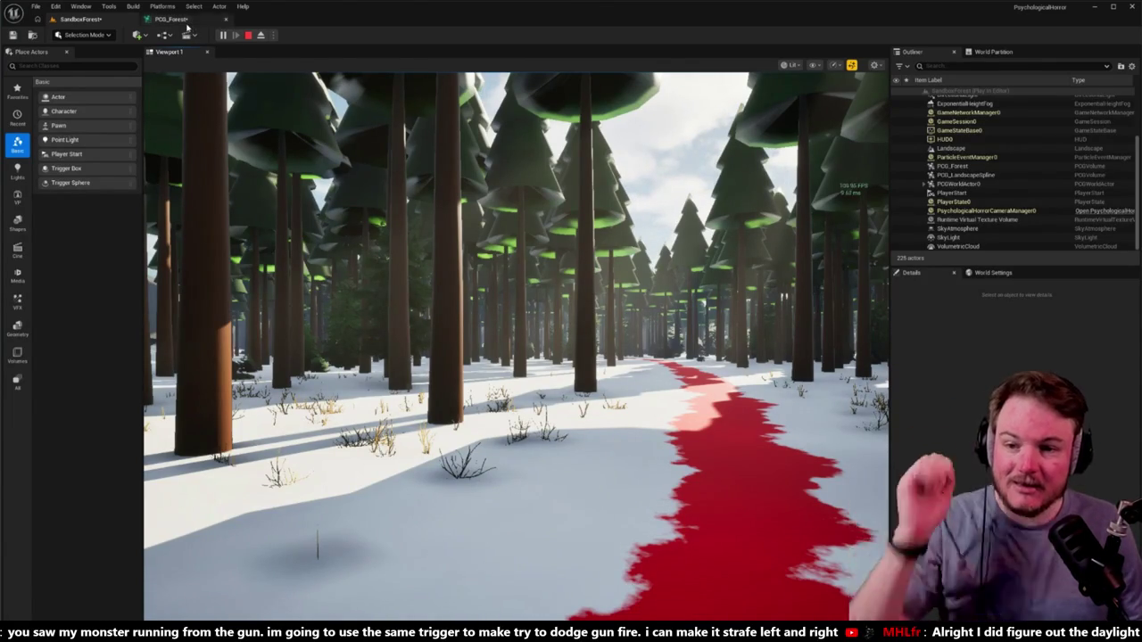
# Wrap the lower node row in a comment box and resize it to fit all nodes.
pyautogui.press('c')
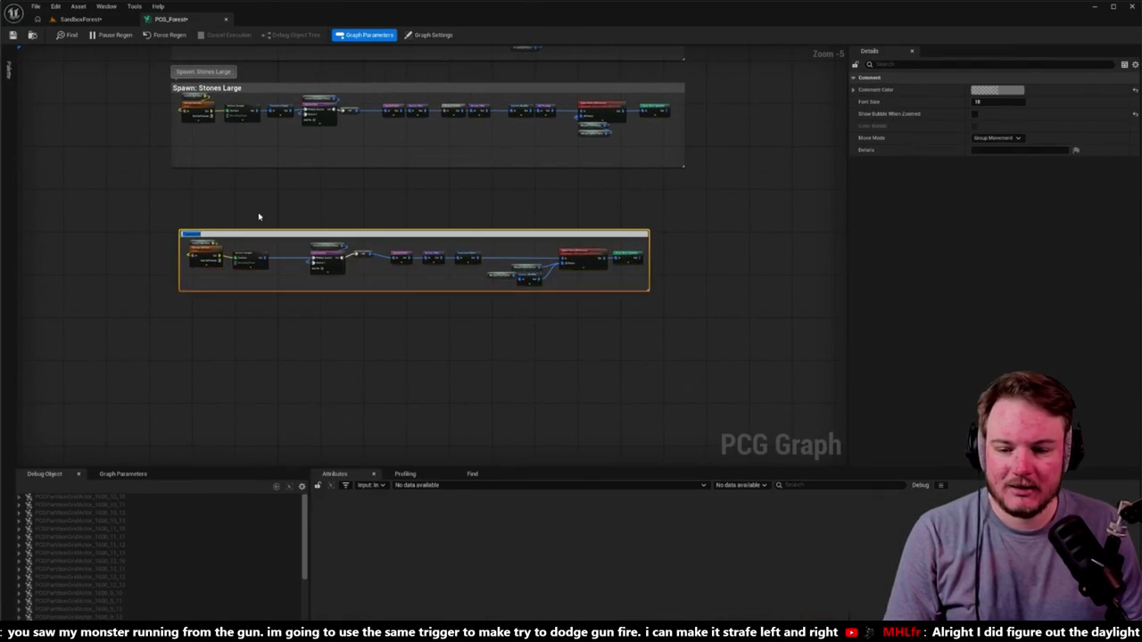
pyautogui.scroll(5, 179, 219)
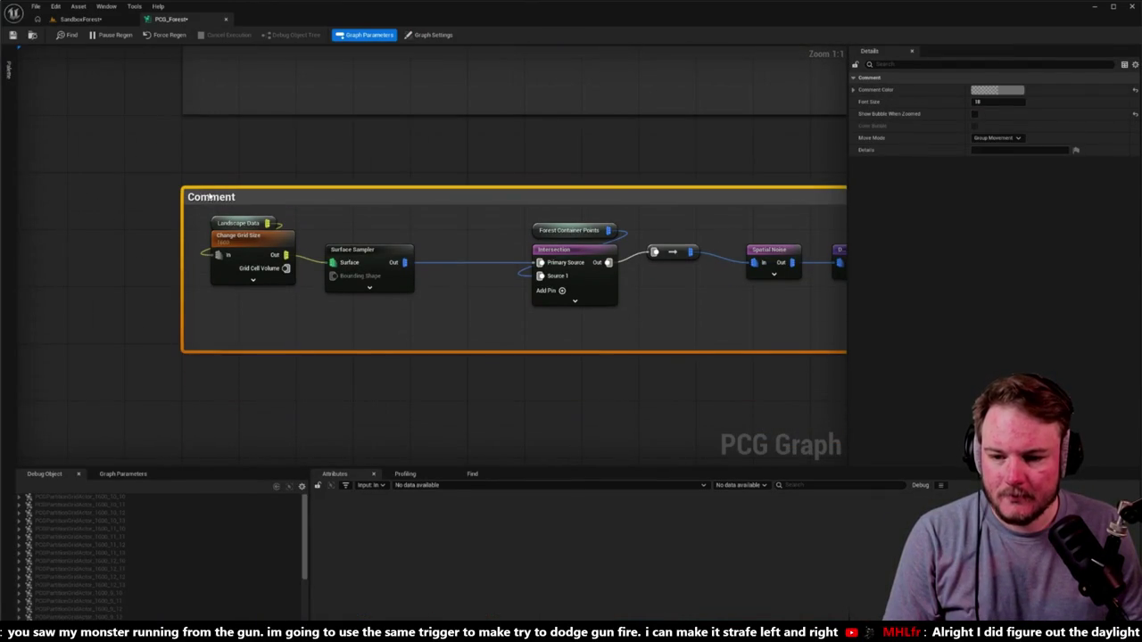
pyautogui.moveTo(307, 337); pyautogui.dragTo(310, 400)
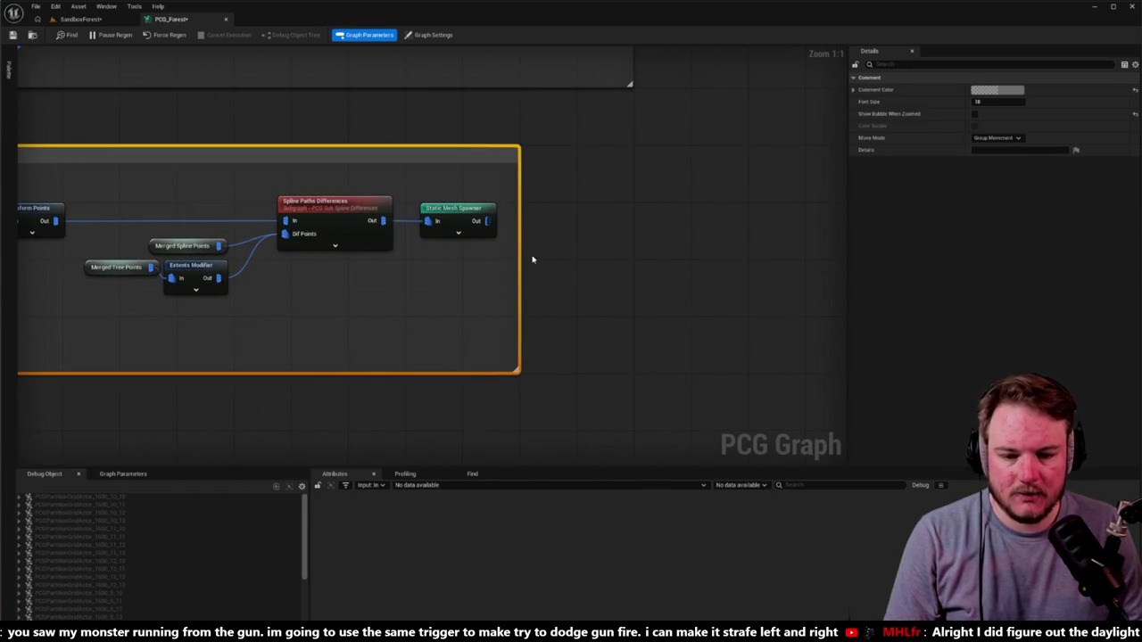
pyautogui.moveTo(518, 253); pyautogui.dragTo(634, 255)
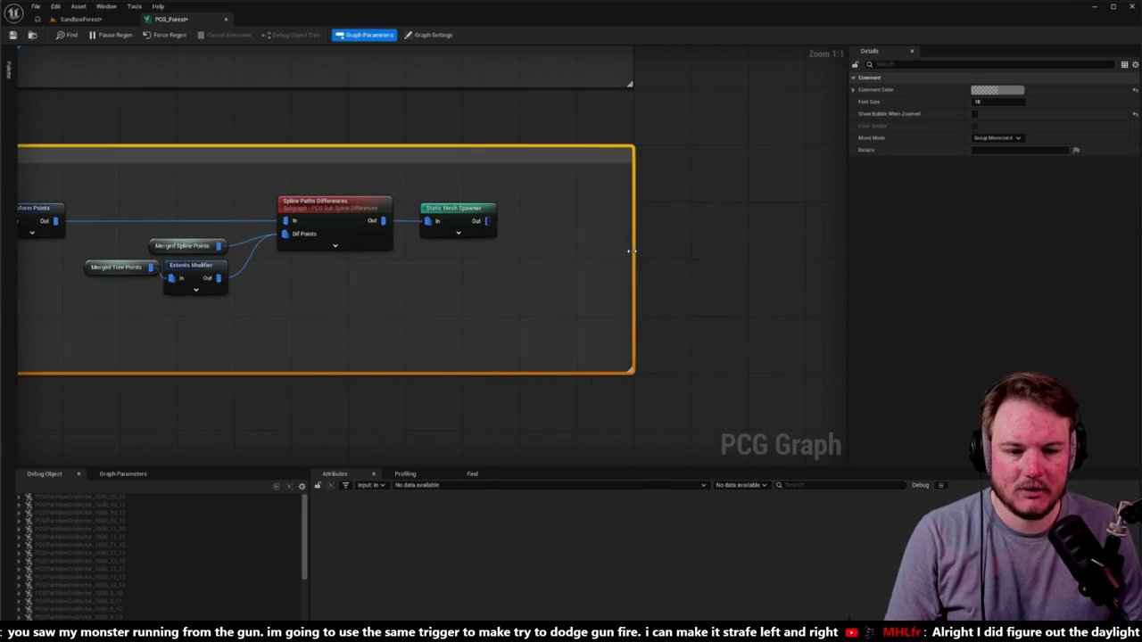
pyautogui.scroll(-4, 304, 284)
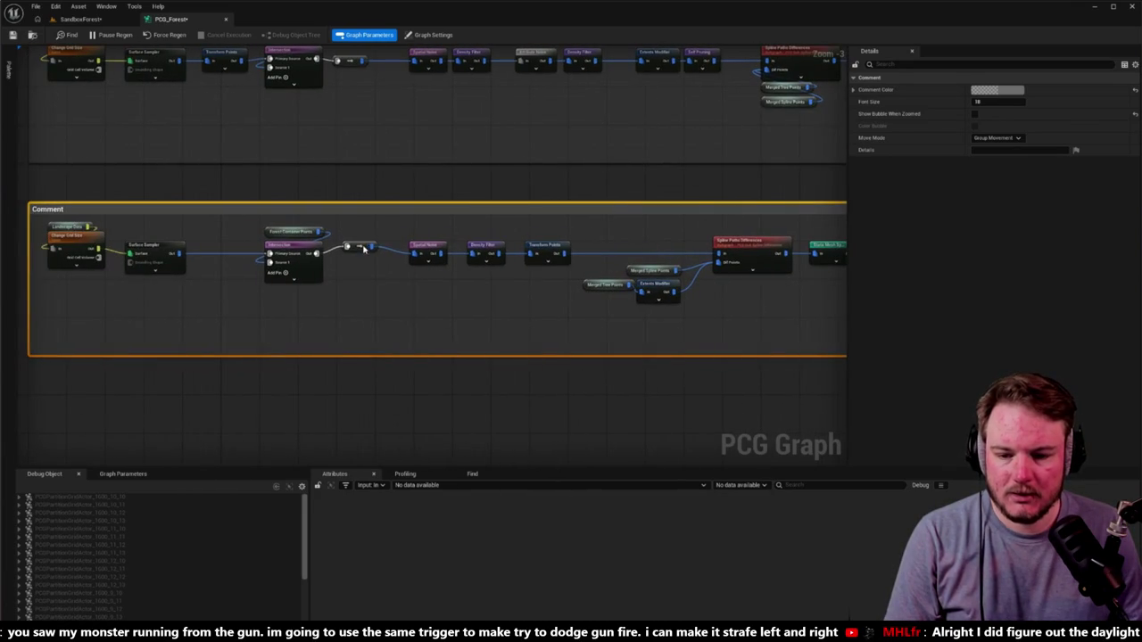
pyautogui.click(363, 250)
pyautogui.scroll(-1, 294, 281)
pyautogui.moveTo(97, 232); pyautogui.dragTo(713, 294)
pyautogui.moveTo(626, 250); pyautogui.dragTo(651, 257)
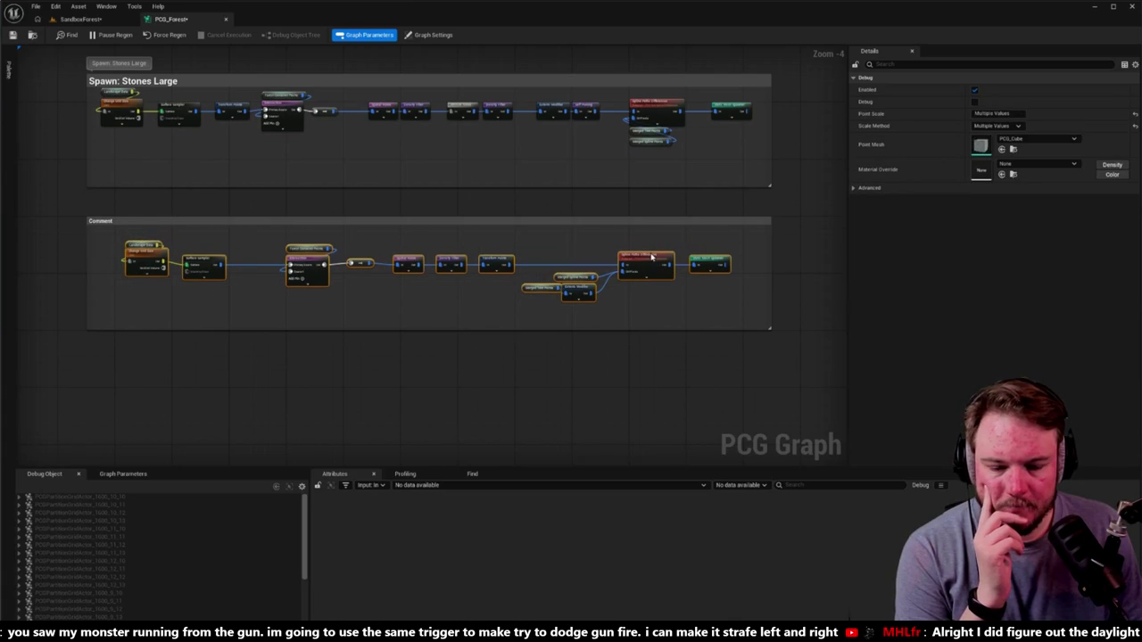
# Title the comment 'Spawn: Shrubbs' with font size 32 and Show Bubble When Zoomed.
pyautogui.doubleClick(125, 222)
pyautogui.write('Spawn:')
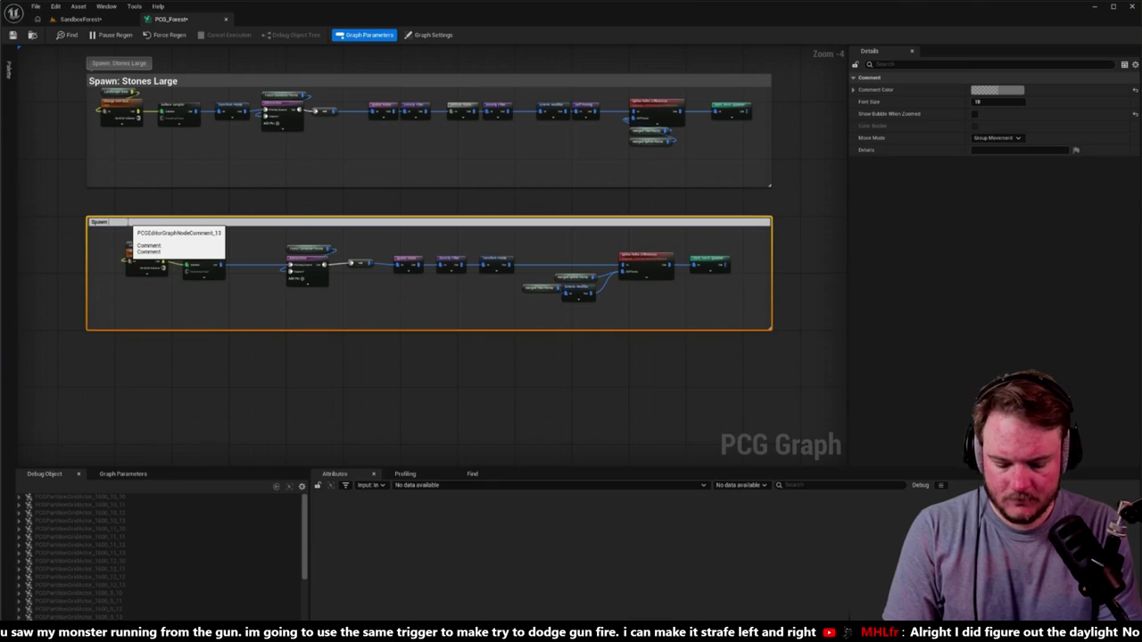
pyautogui.write('hrubbs')
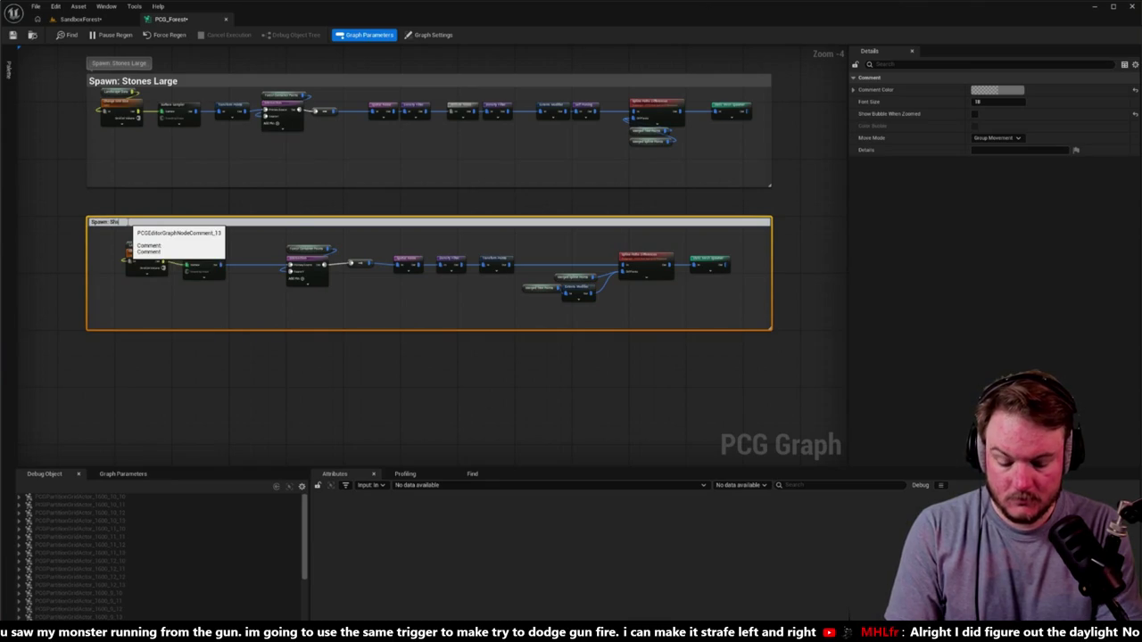
pyautogui.press('Return')
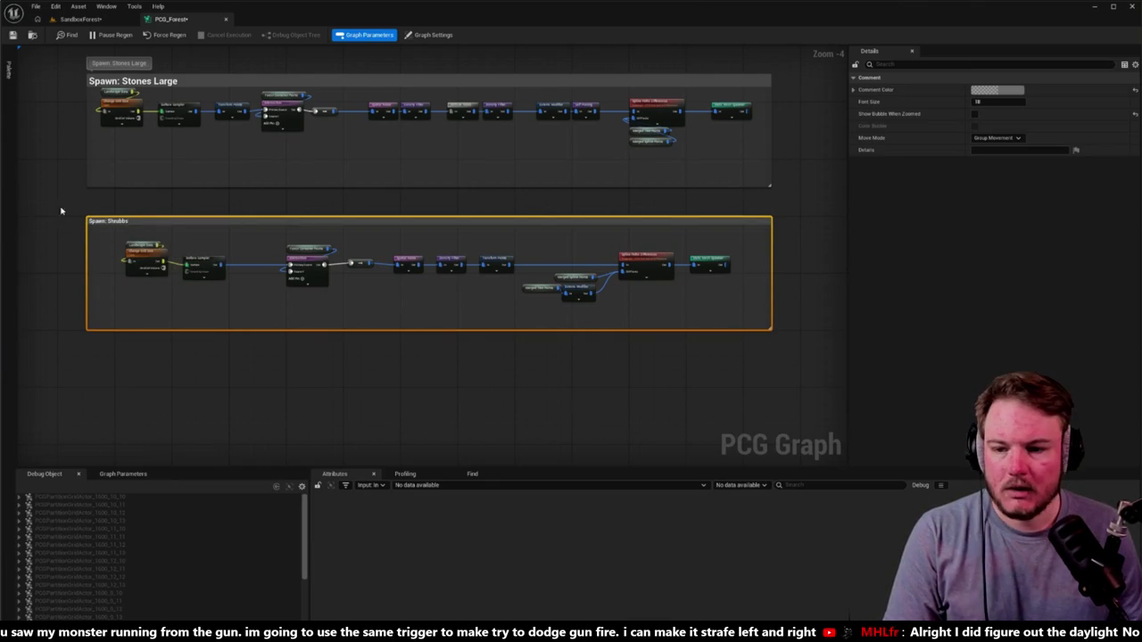
pyautogui.click(991, 101)
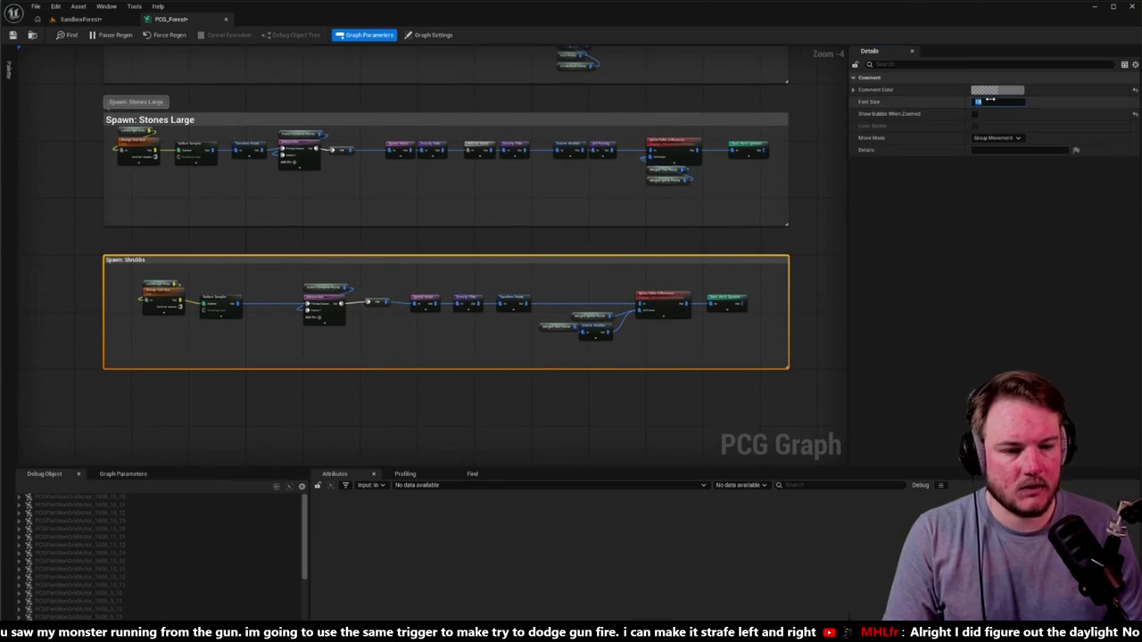
pyautogui.press('Return')
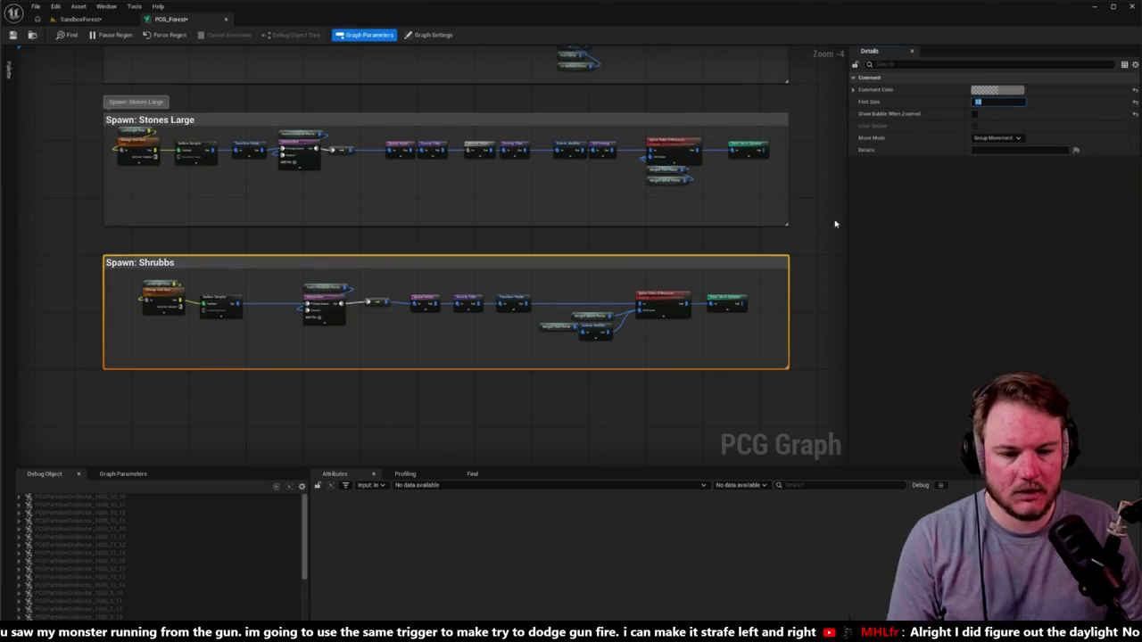
pyautogui.click(791, 236)
pyautogui.click(177, 264)
pyautogui.click(974, 113)
# Zoom out to view Spawn: Shrubbs alongside the other Spawn comment sections.
pyautogui.scroll(-4, 732, 173)
pyautogui.moveTo(791, 216)
pyautogui.mouseDown()
pyautogui.moveTo(704, 359)
pyautogui.moveTo(658, 357)
pyautogui.moveTo(643, 323)
pyautogui.mouseUp()
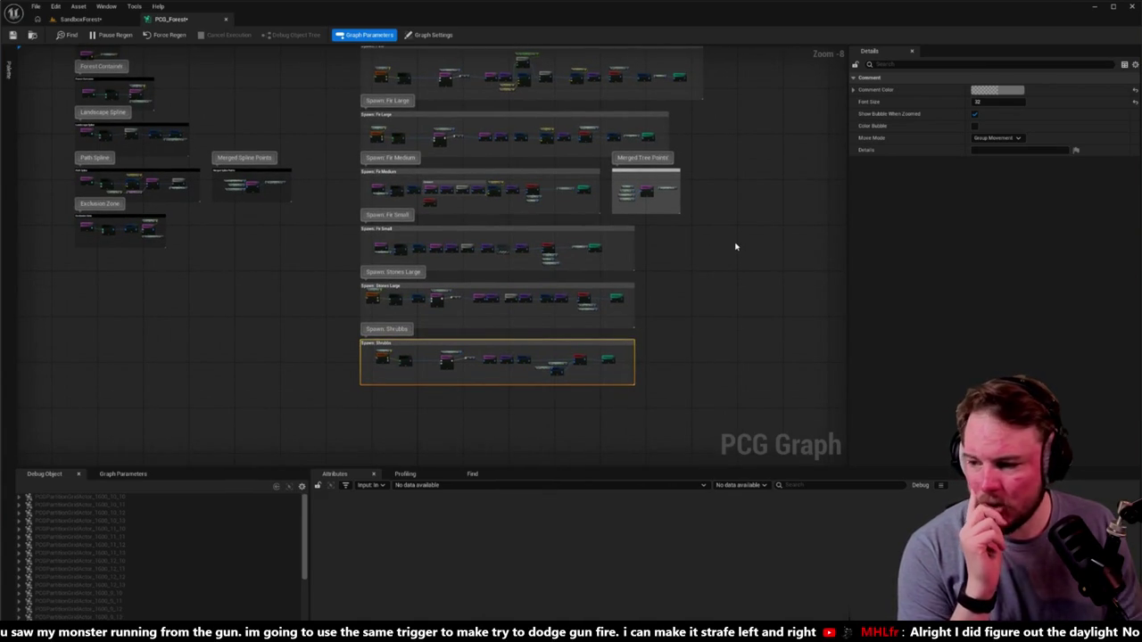
pyautogui.scroll(3, 729, 244)
pyautogui.moveTo(398, 324)
pyautogui.mouseDown()
pyautogui.moveTo(416, 271)
pyautogui.moveTo(474, 245)
pyautogui.mouseUp()
pyautogui.scroll(1, 452, 262)
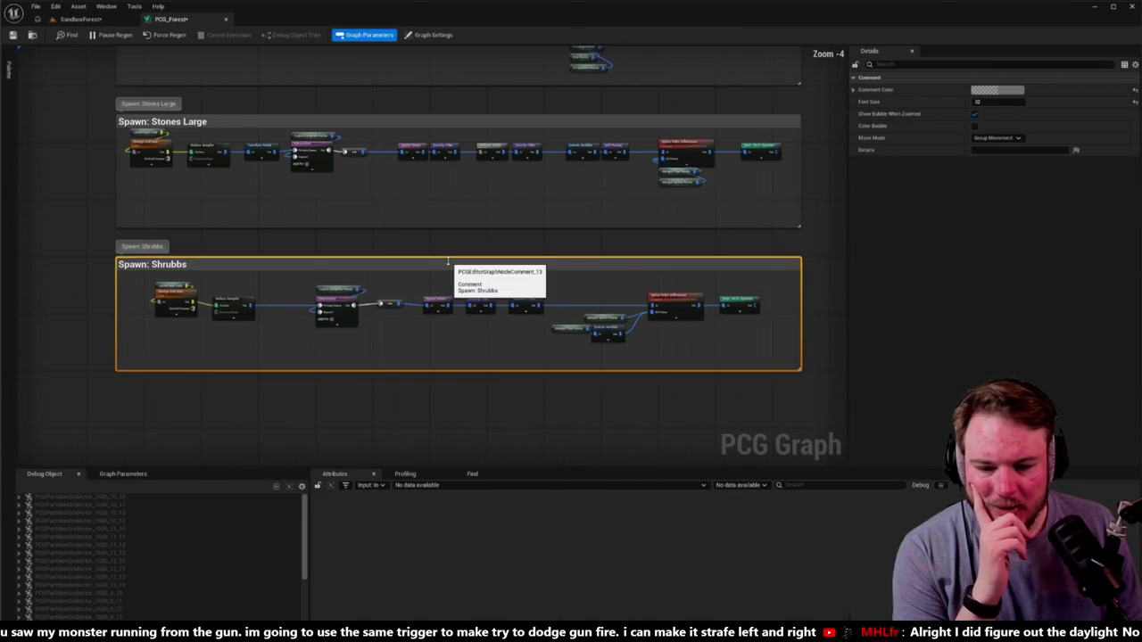
pyautogui.moveTo(702, 336); pyautogui.dragTo(604, 368)
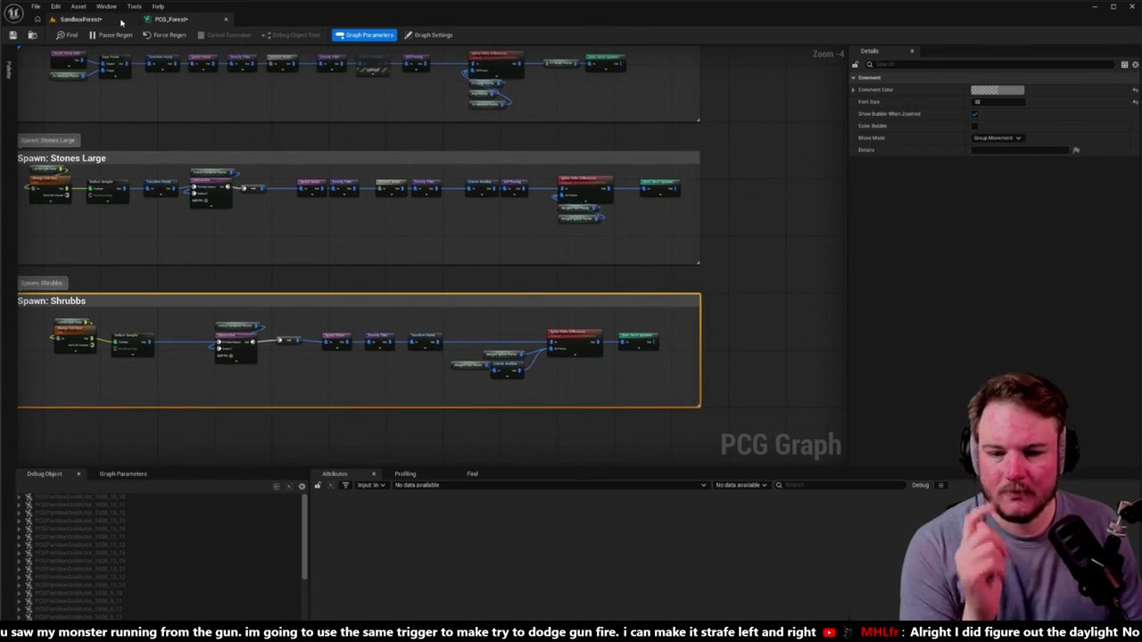
pyautogui.click(80, 19)
pyautogui.press('w')
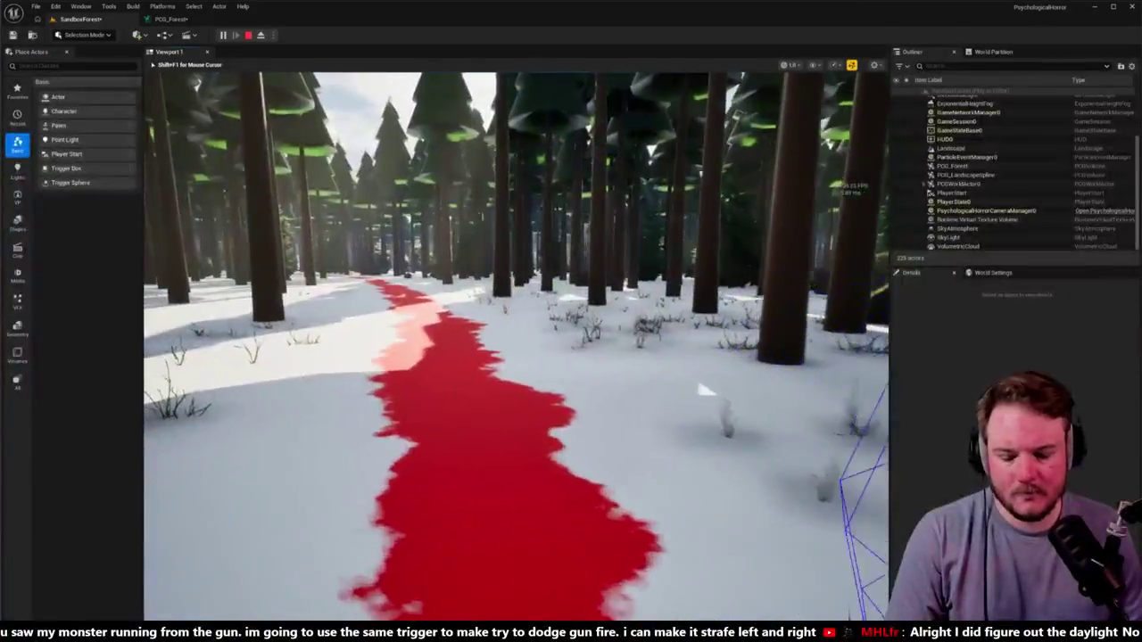
pyautogui.press('w')
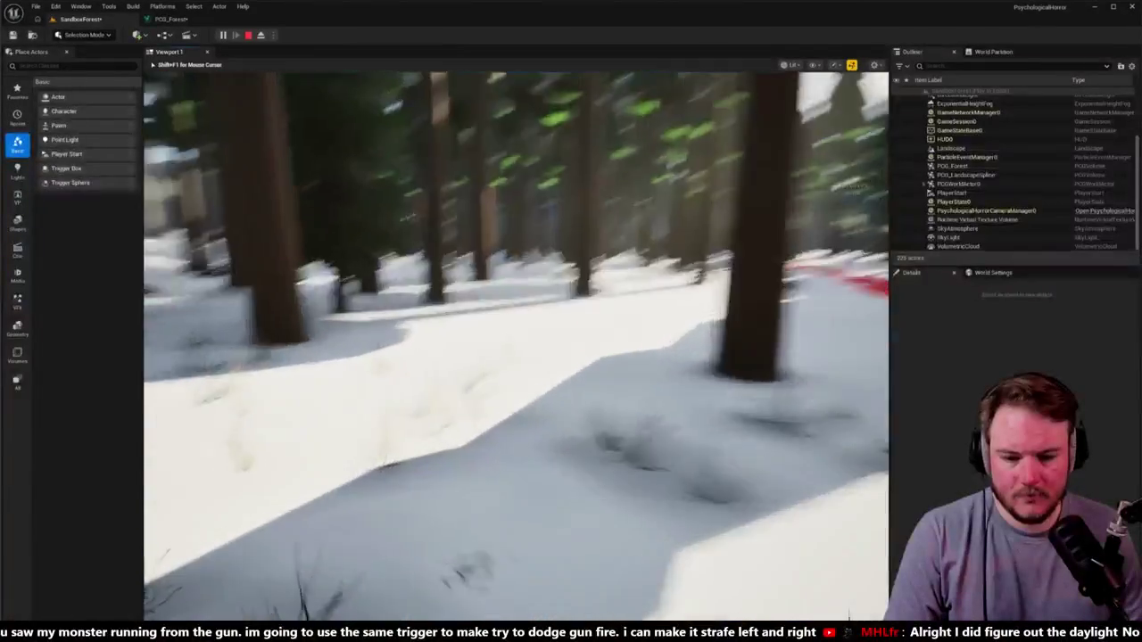
pyautogui.press('w')
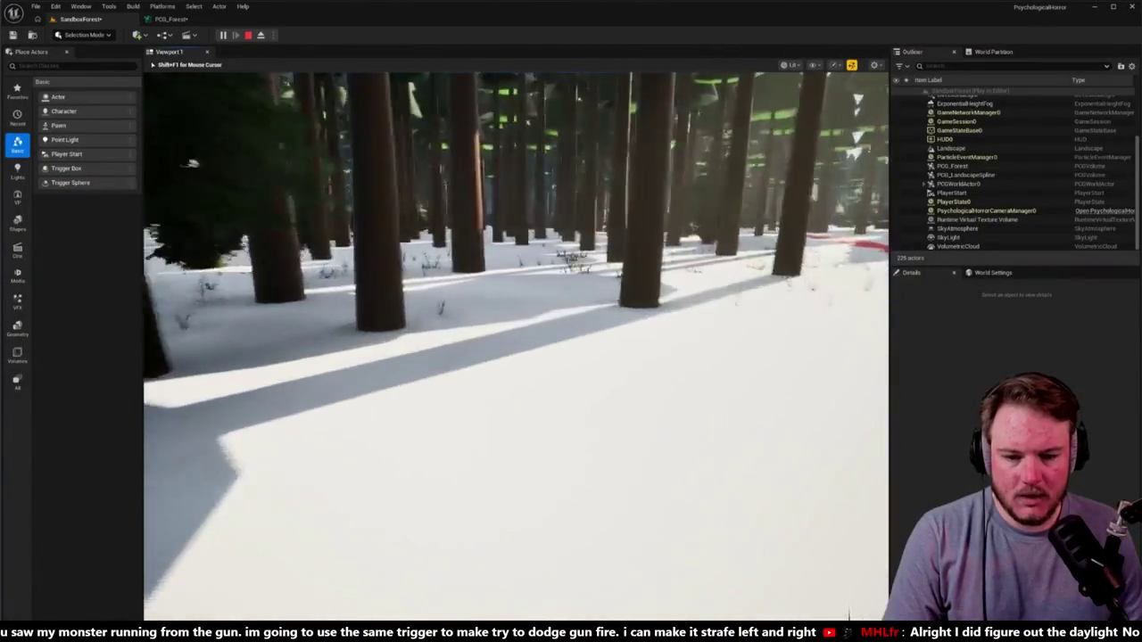
pyautogui.press('w')
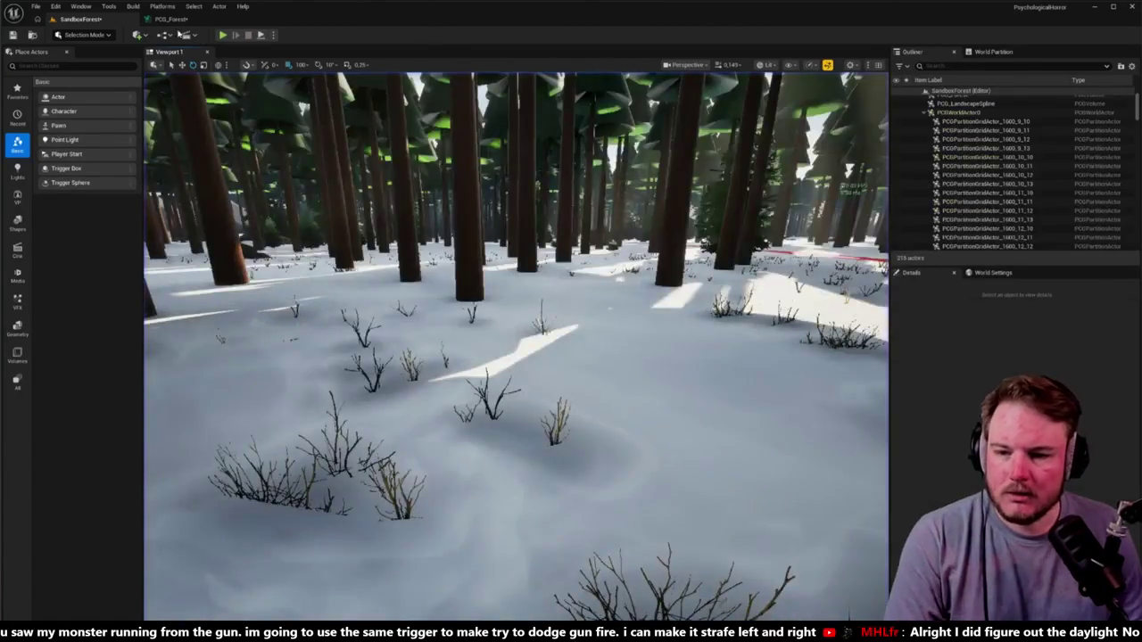
pyautogui.click(171, 19)
pyautogui.scroll(4, 543, 290)
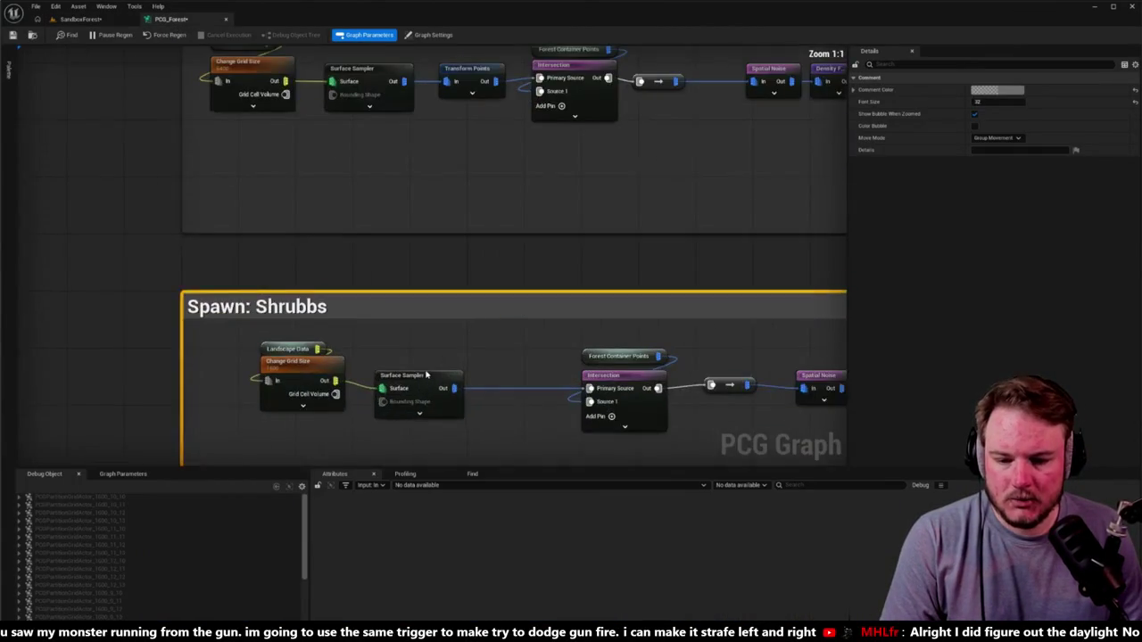
# Attach a new Debug node to the shrubs' Surface Sampler output.
pyautogui.click(408, 380)
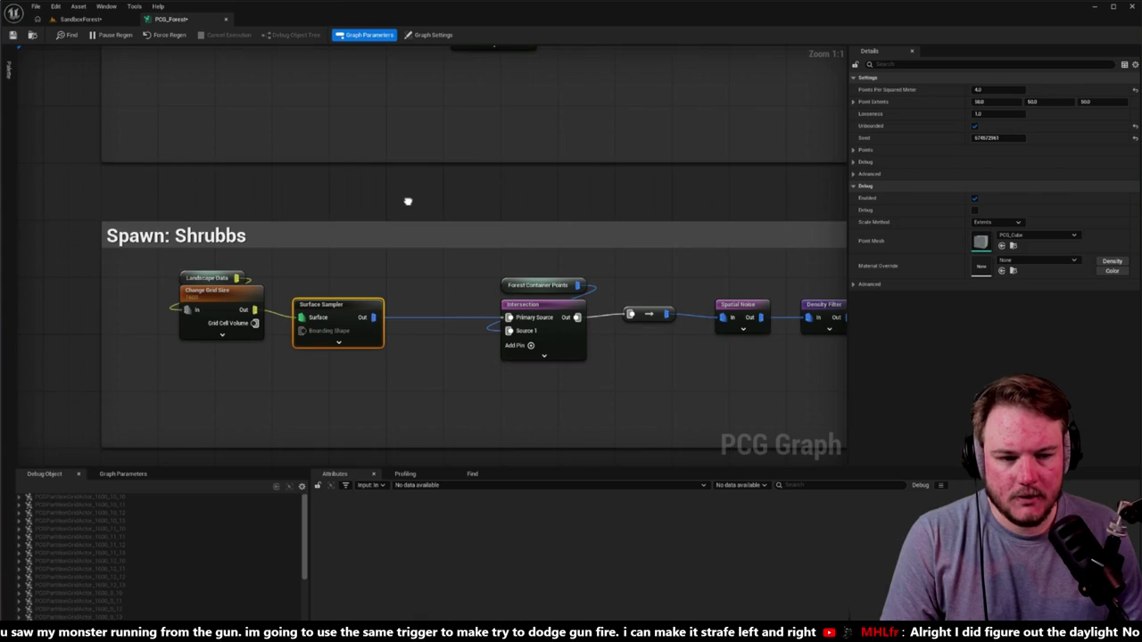
pyautogui.click(999, 90)
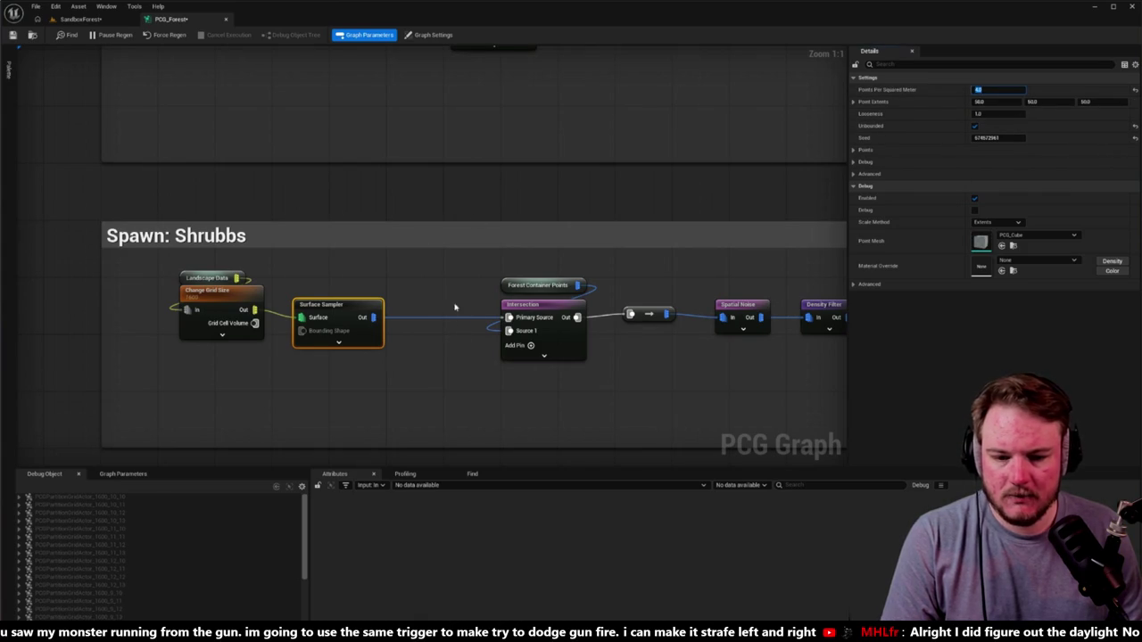
pyautogui.moveTo(455, 306); pyautogui.dragTo(440, 211)
pyautogui.moveTo(357, 224); pyautogui.dragTo(417, 312)
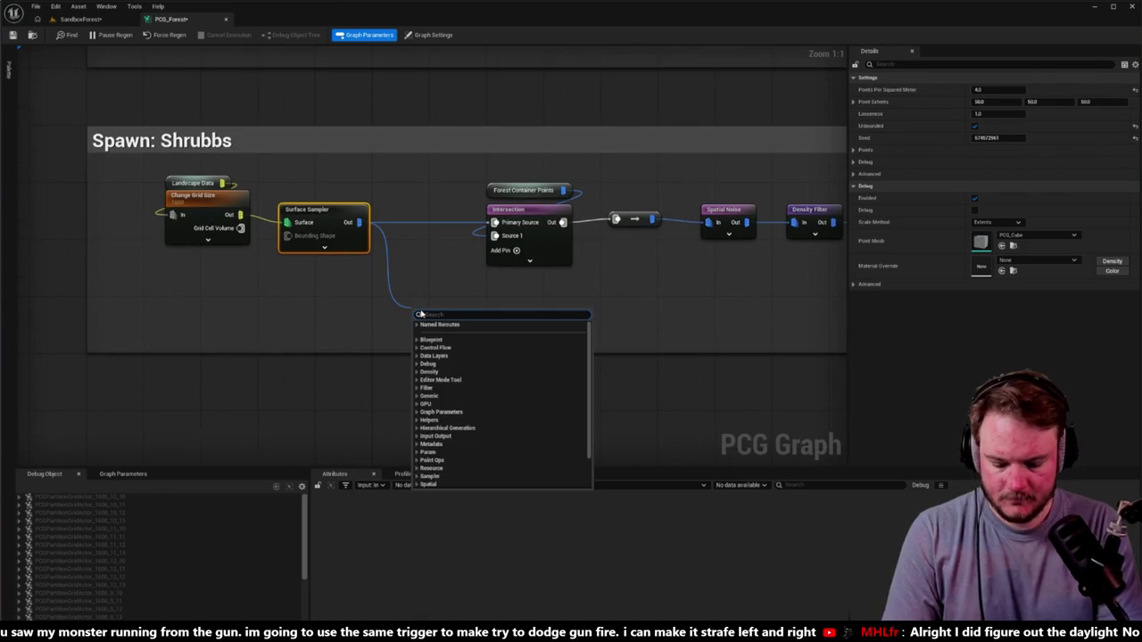
pyautogui.write('debug')
pyautogui.press('Return')
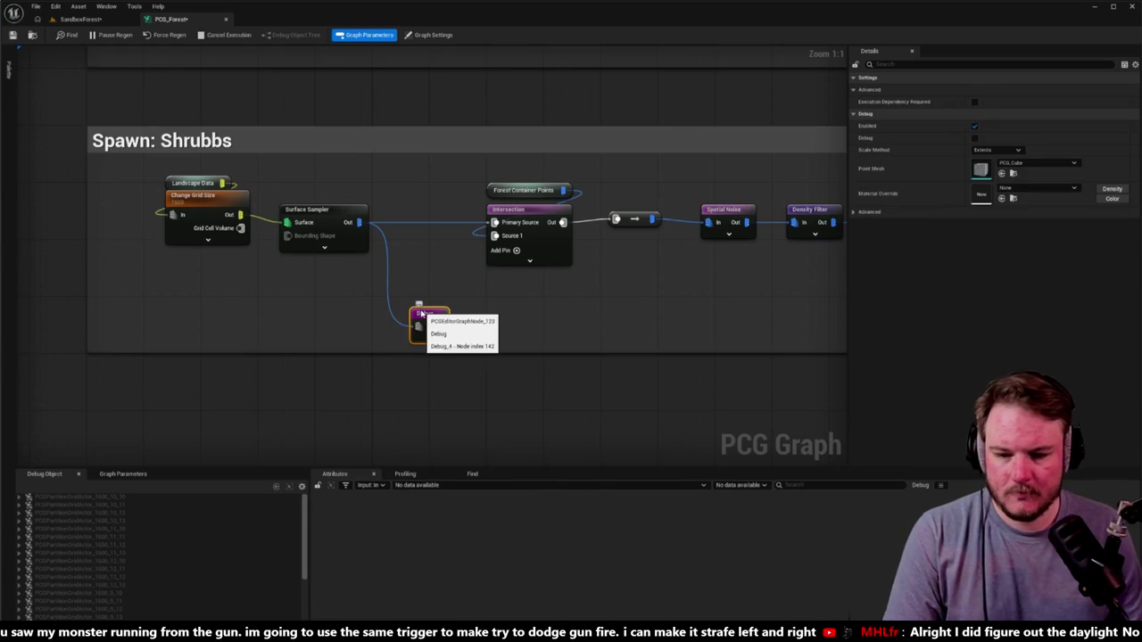
pyautogui.click(419, 302)
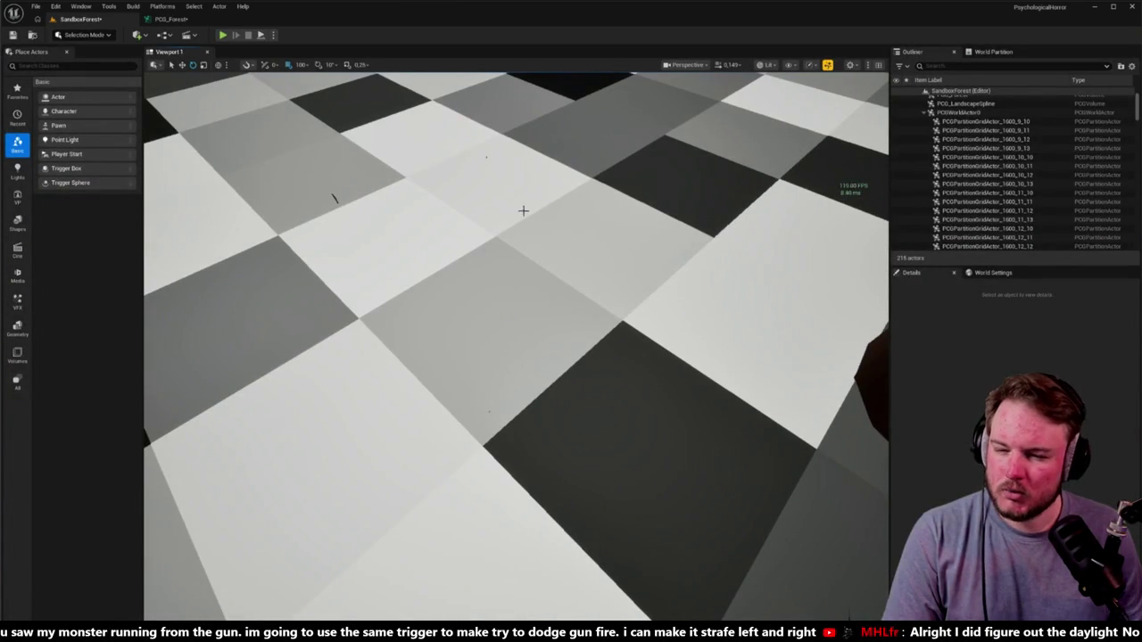
pyautogui.click(166, 20)
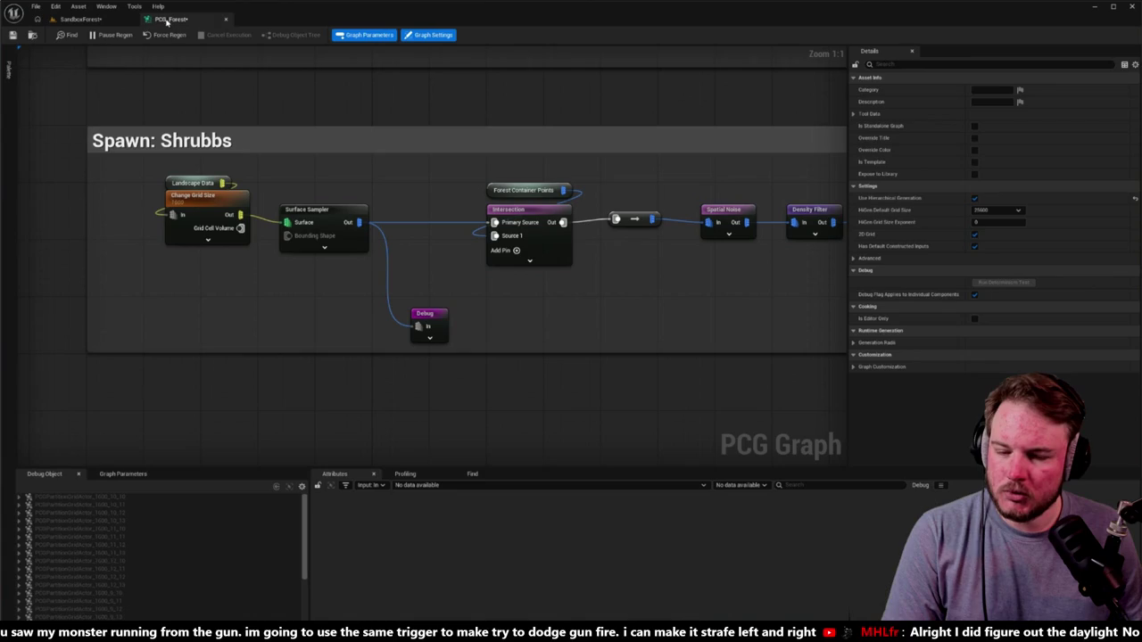
# Set the shrub Surface Sampler's Point Extents X to 25.
pyautogui.click(327, 211)
pyautogui.click(1011, 104)
pyautogui.write('25')
pyautogui.press('Tab')
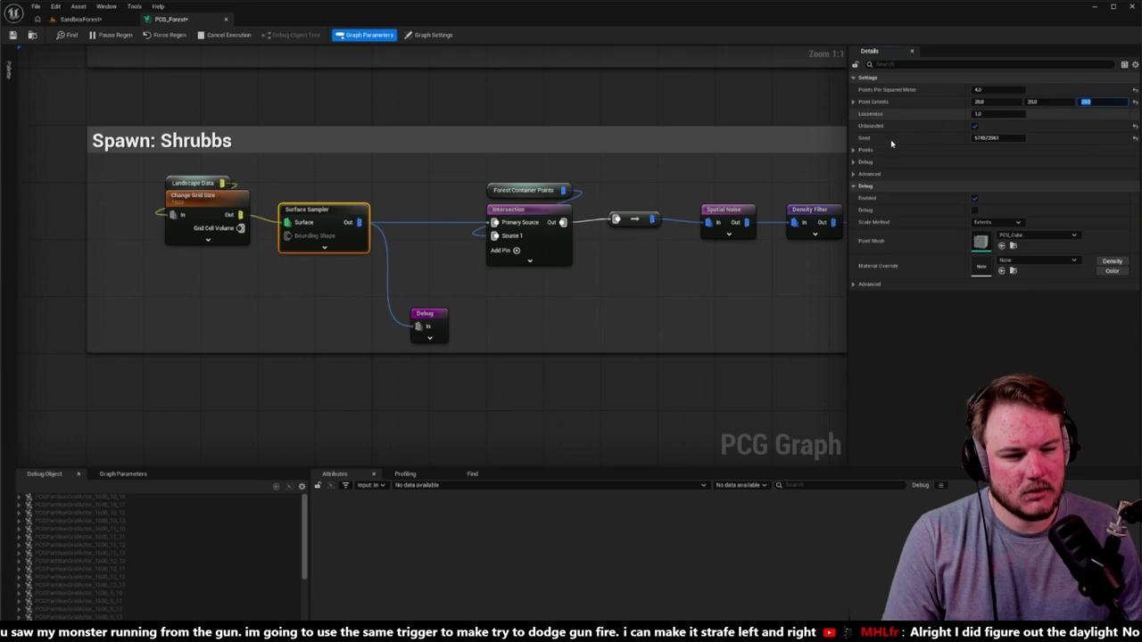
# Fly forward through the SandboxForest level to check the sampler points, then return to PCG_Forest.
pyautogui.click(81, 19)
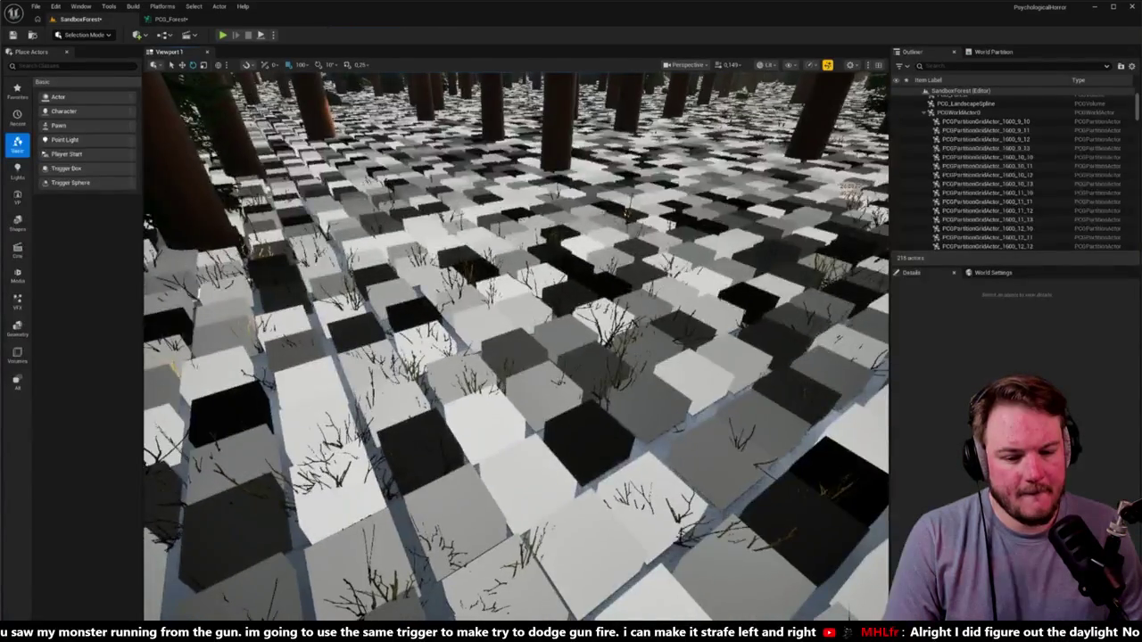
pyautogui.press('w')
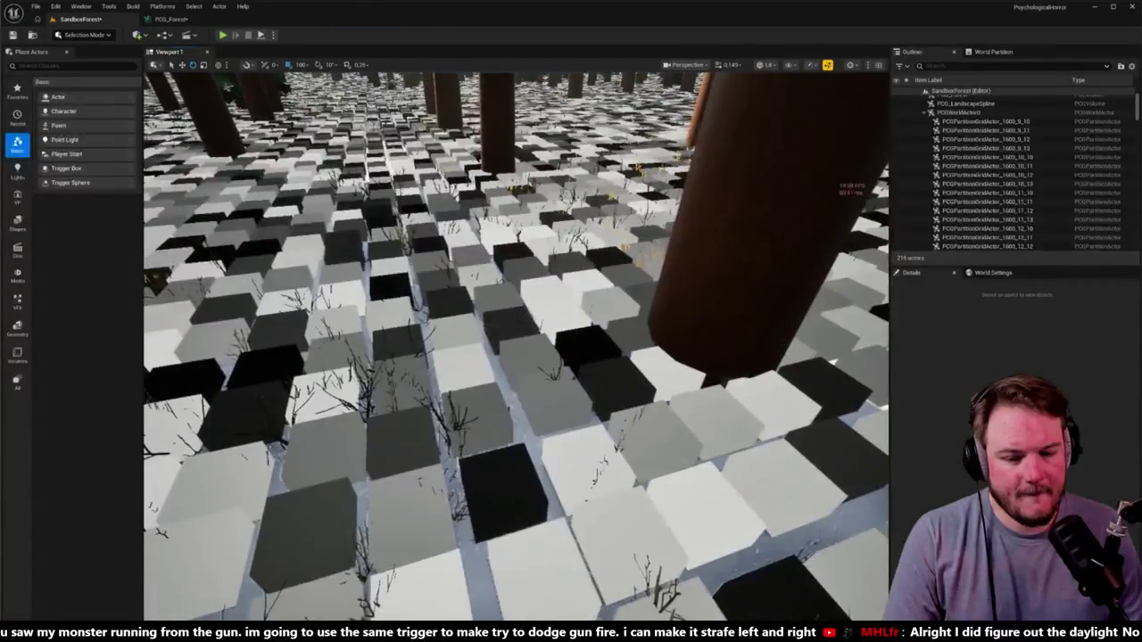
pyautogui.click(169, 18)
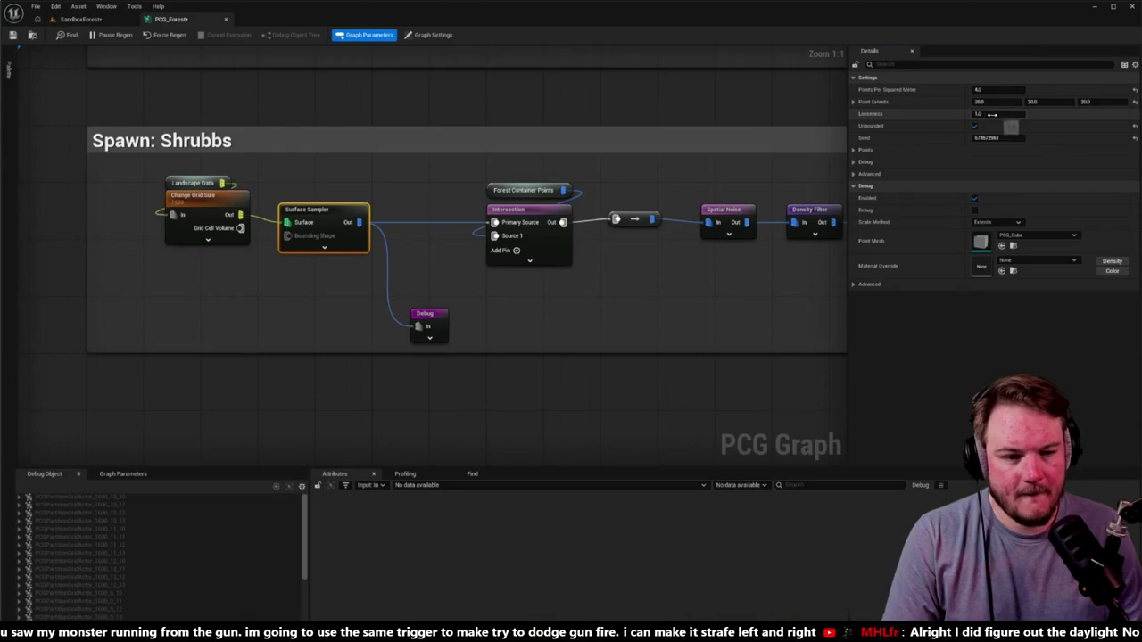
pyautogui.click(122, 23)
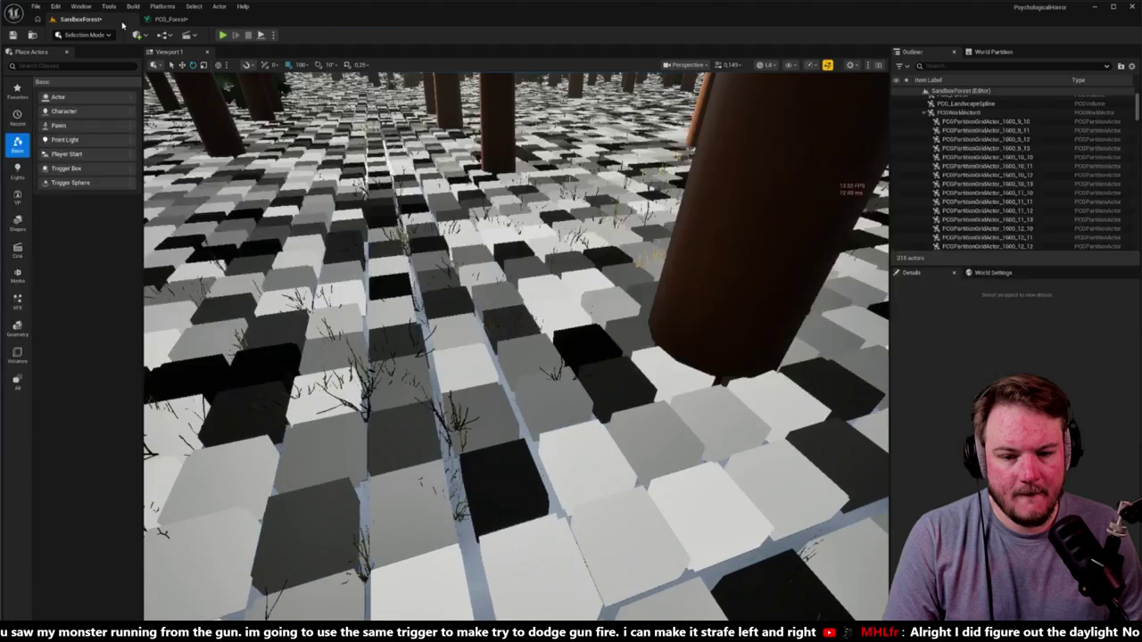
pyautogui.click(170, 19)
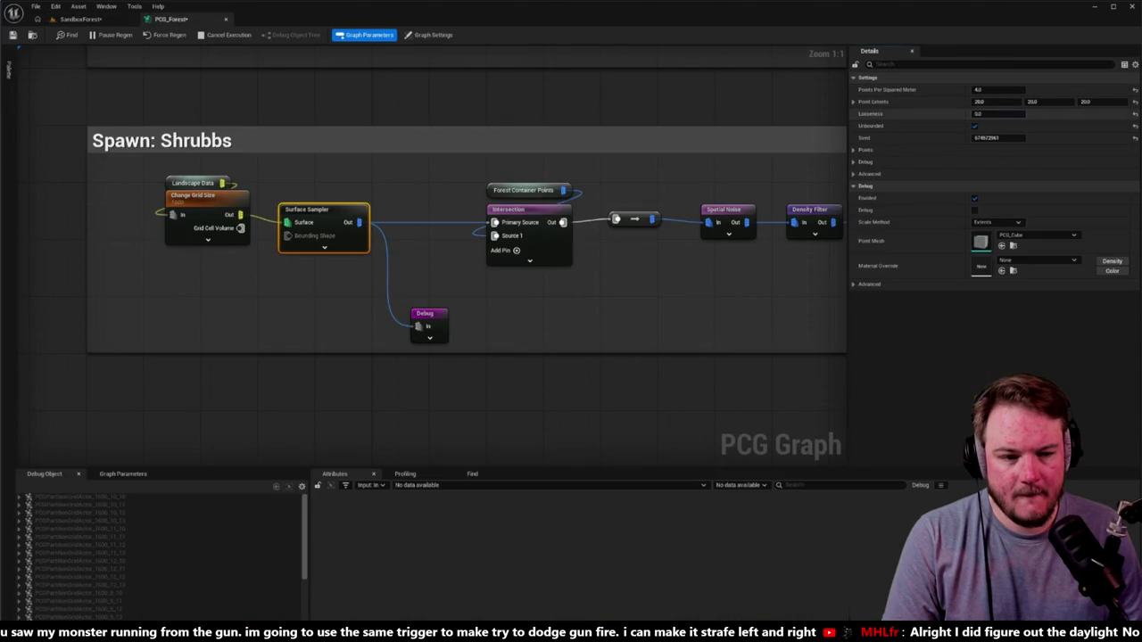
# Set the sampler's Looseness to 1 and fly over the resulting field of debug cubes.
pyautogui.click(1007, 114)
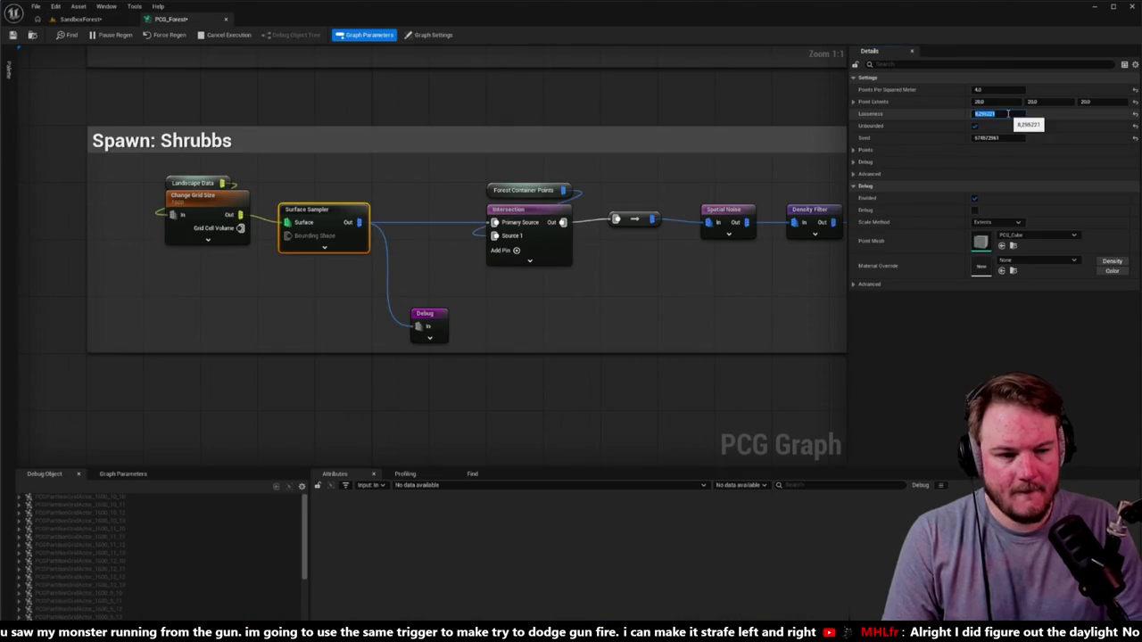
pyautogui.write('1')
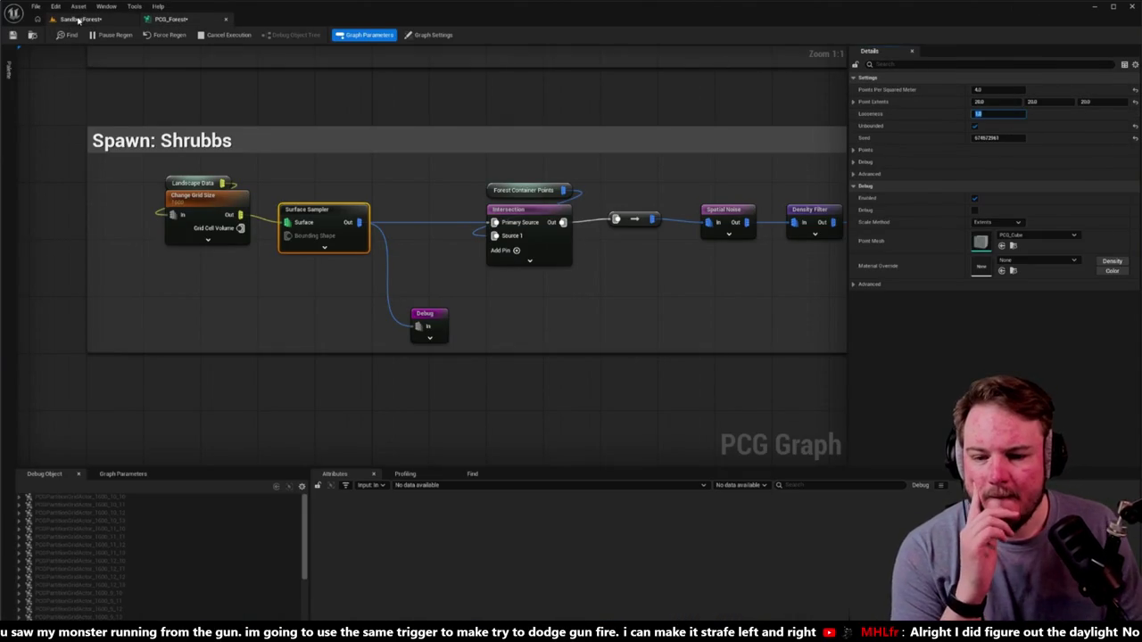
pyautogui.click(78, 19)
pyautogui.scroll(-5, 517, 346)
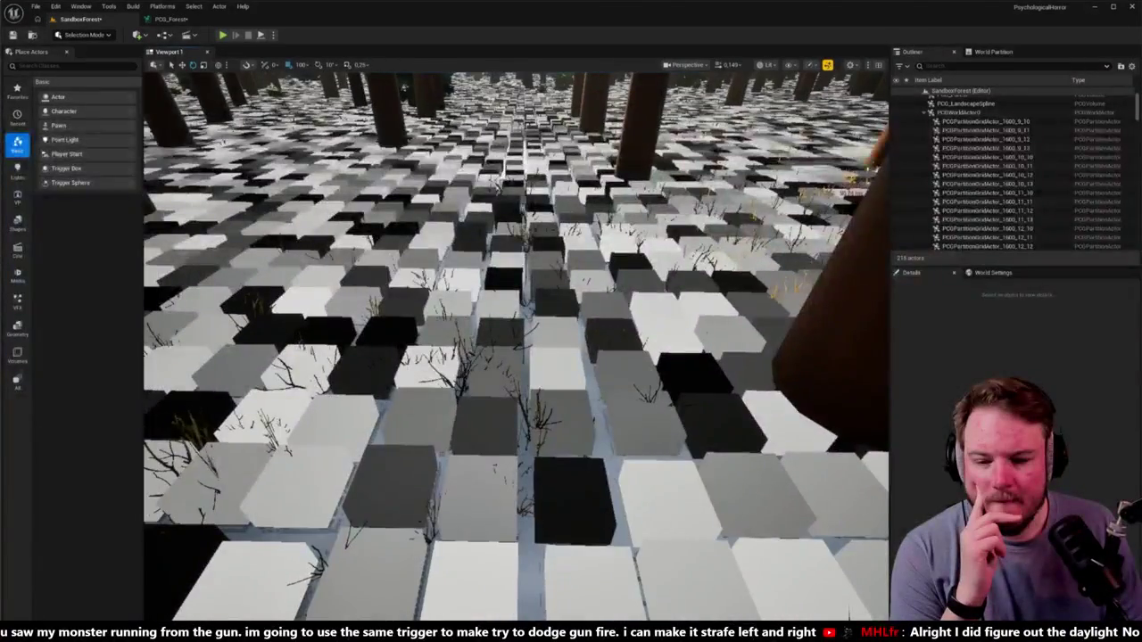
pyautogui.moveTo(517, 346)
pyautogui.mouseDown()
pyautogui.moveTo(537, 398)
pyautogui.moveTo(571, 397)
pyautogui.mouseUp()
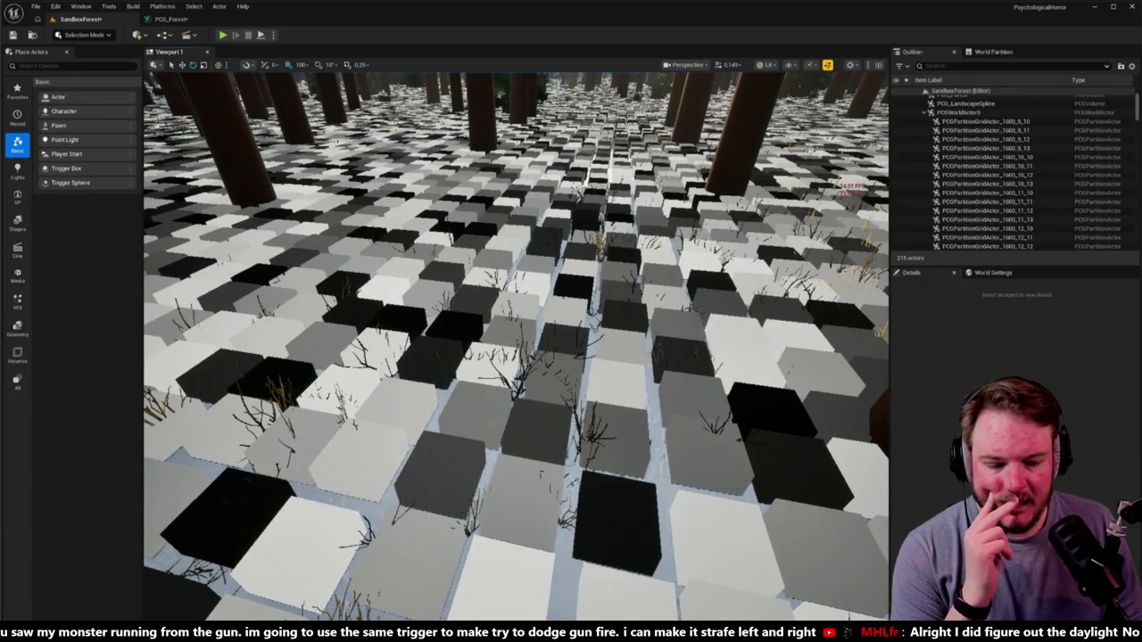
pyautogui.moveTo(571, 397)
pyautogui.mouseDown()
pyautogui.moveTo(571, 352)
pyautogui.moveTo(571, 406)
pyautogui.moveTo(584, 340)
pyautogui.moveTo(576, 352)
pyautogui.mouseUp()
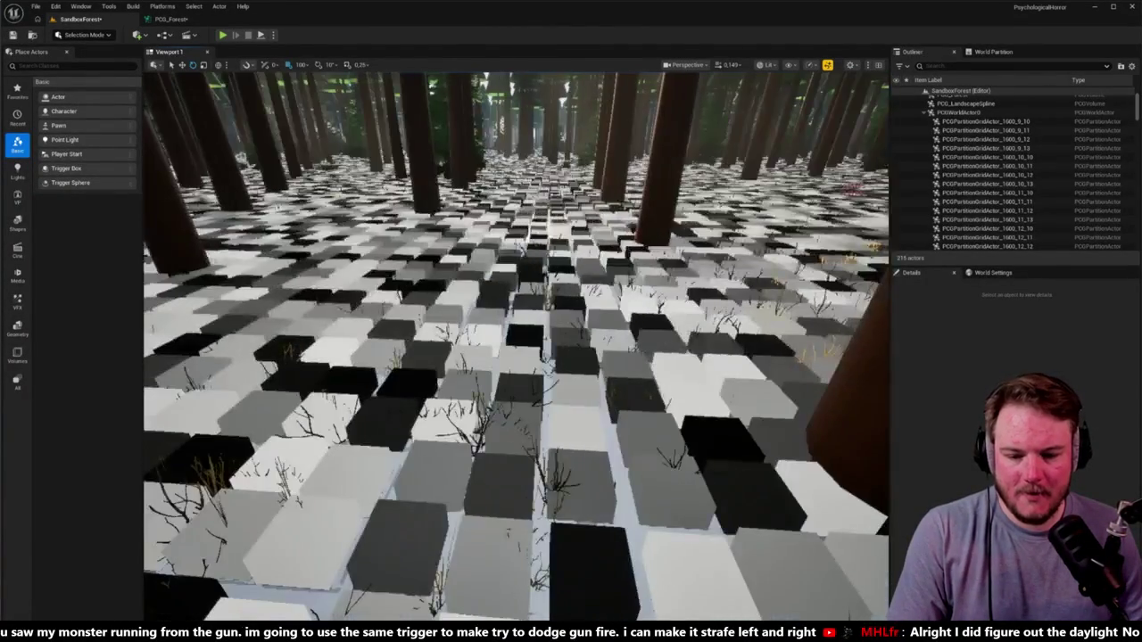
# Save the level and set the Surface Sampler's Point Extents to 10 on X, Y and Z.
pyautogui.click(183, 20)
pyautogui.hotkey('ctrl', 'shift', 's')
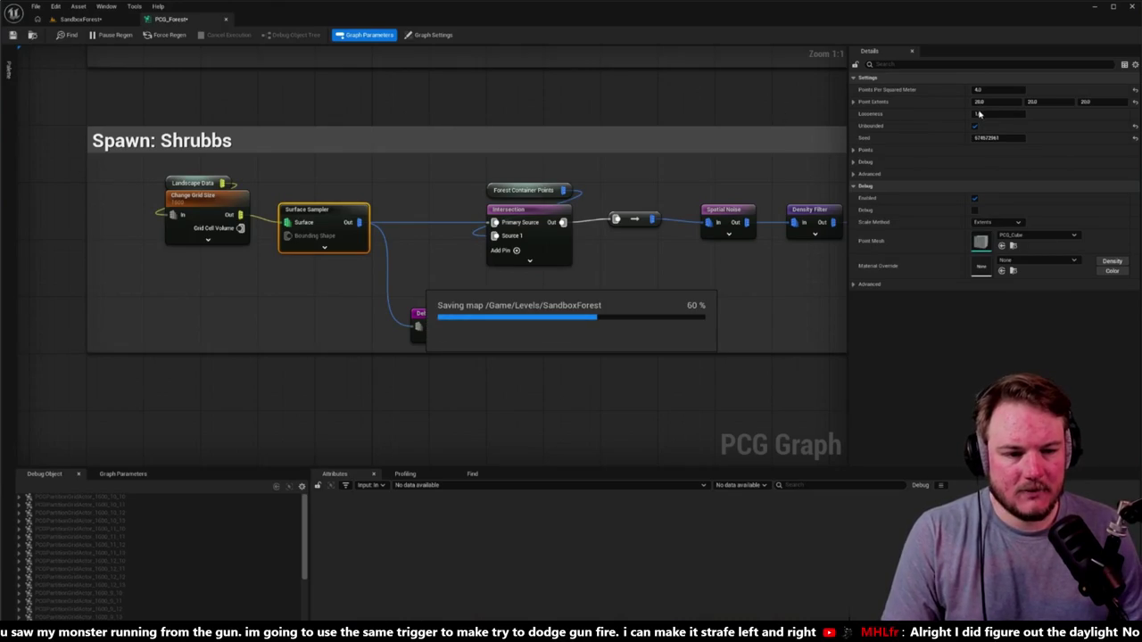
pyautogui.click(1008, 105)
pyautogui.press('Tab')
pyautogui.write('1')
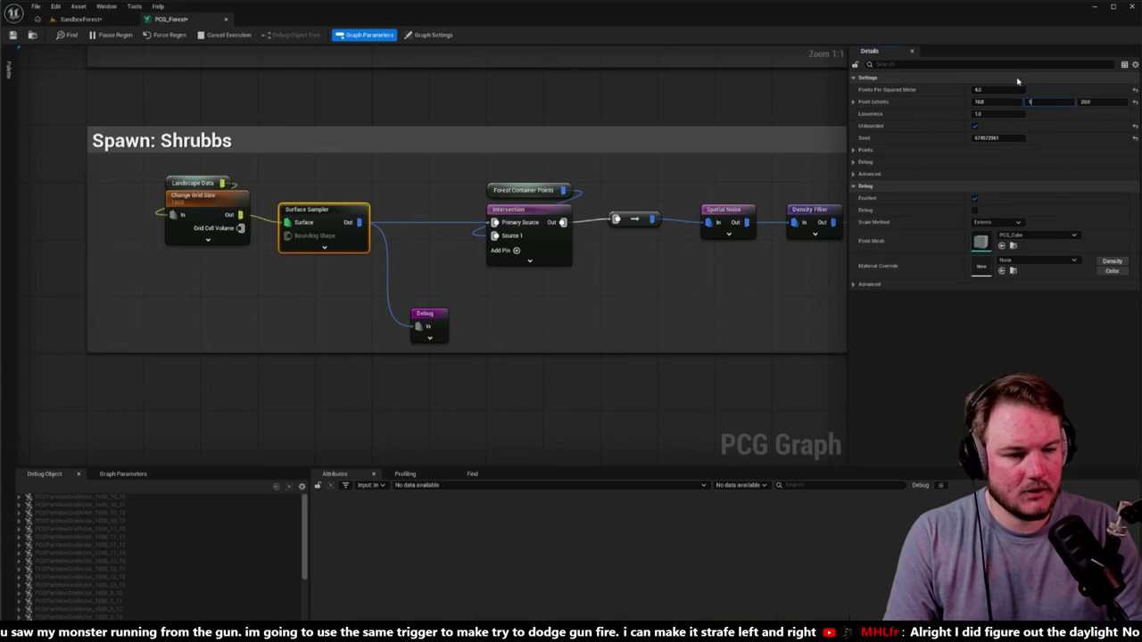
# Fly through the forest to inspect the smaller, more widely spaced debug cubes.
pyautogui.click(79, 19)
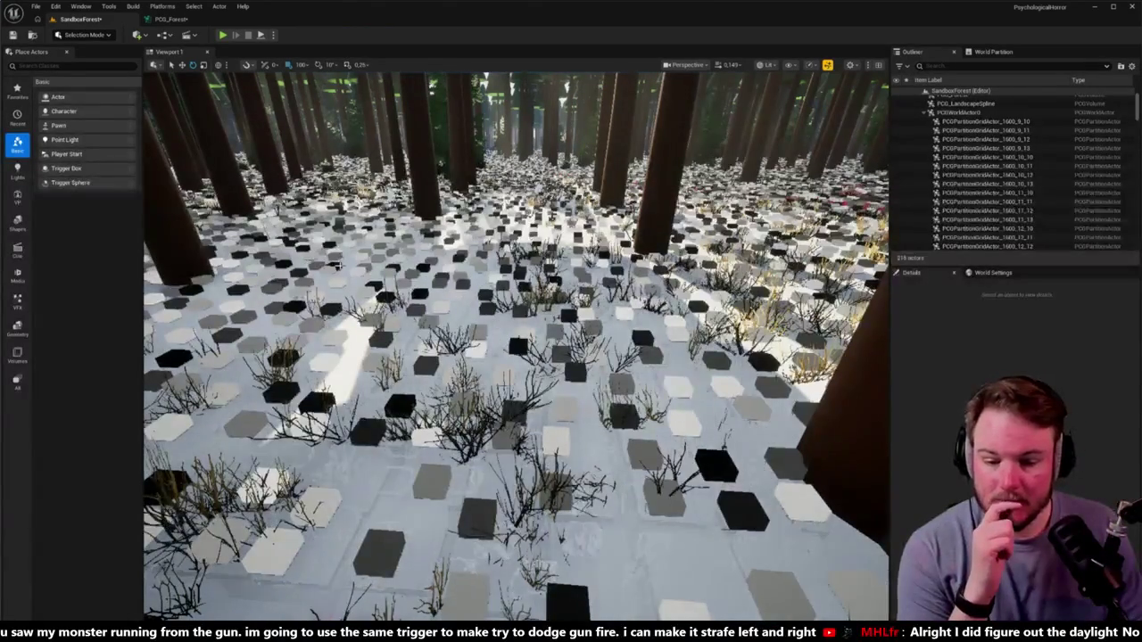
pyautogui.press('w')
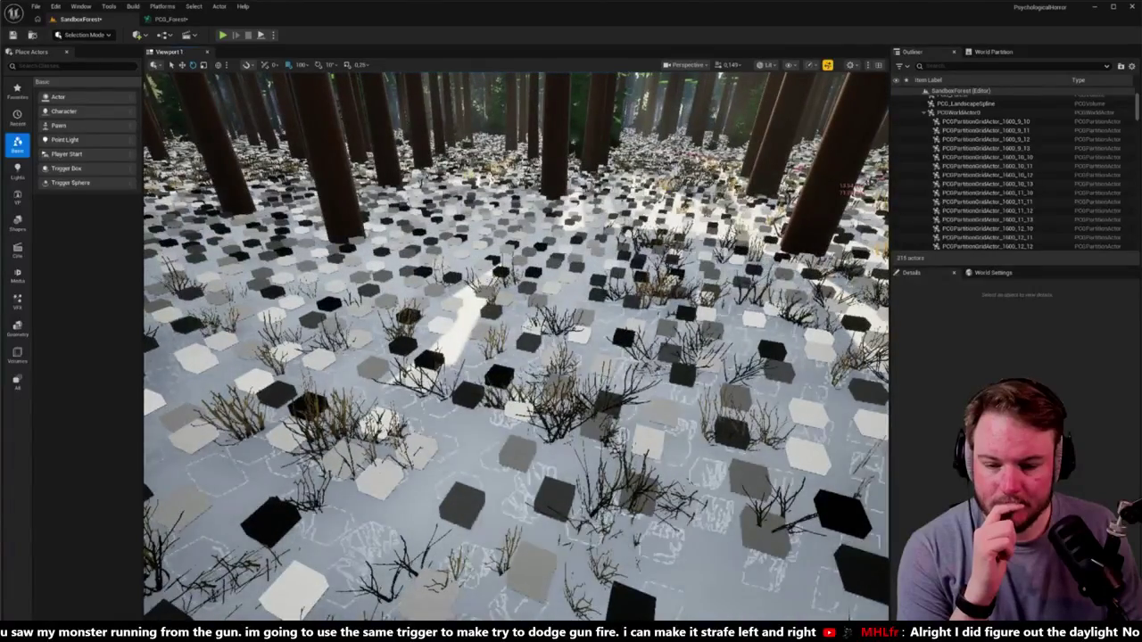
pyautogui.press('a')
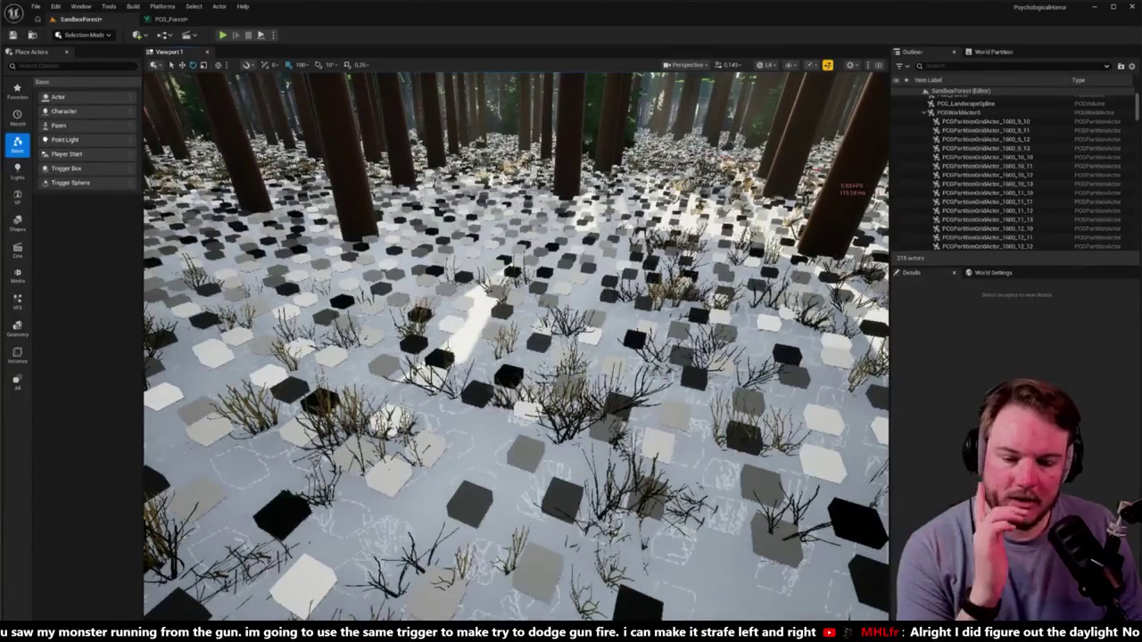
pyautogui.press('w')
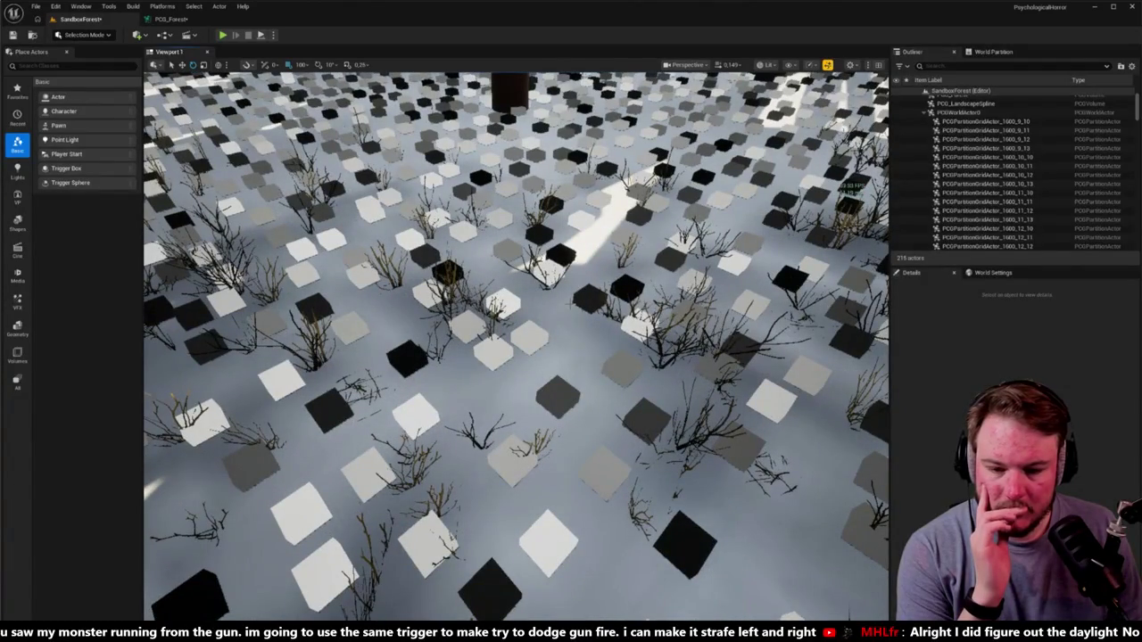
pyautogui.click(169, 18)
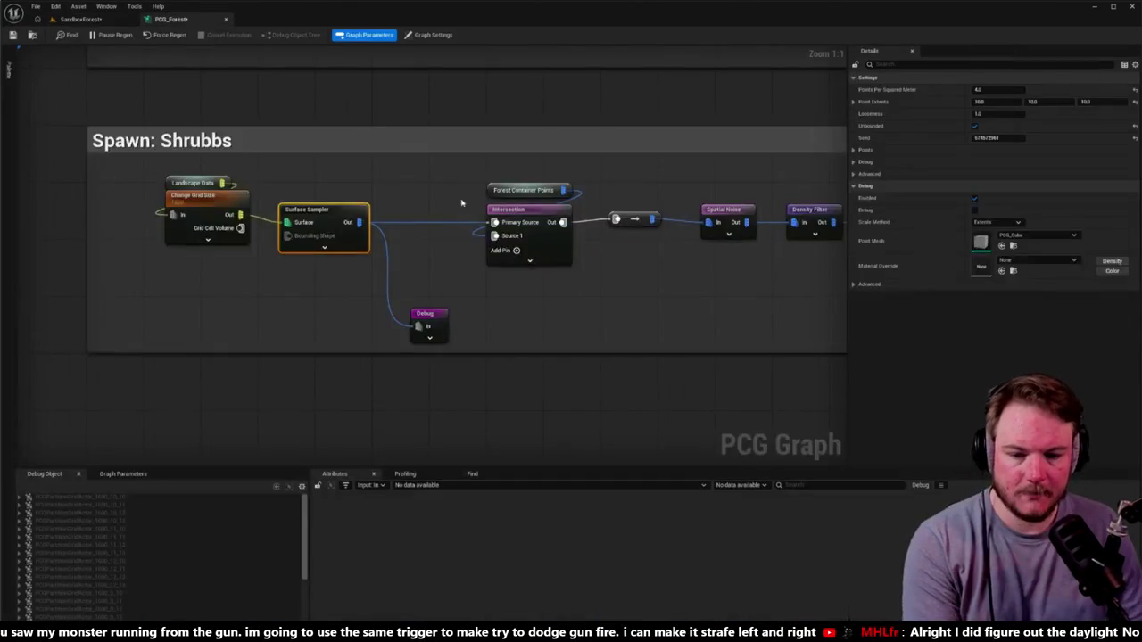
# Move the Debug node beside the Static Mesh Spawner in the shrub chain.
pyautogui.click(293, 321)
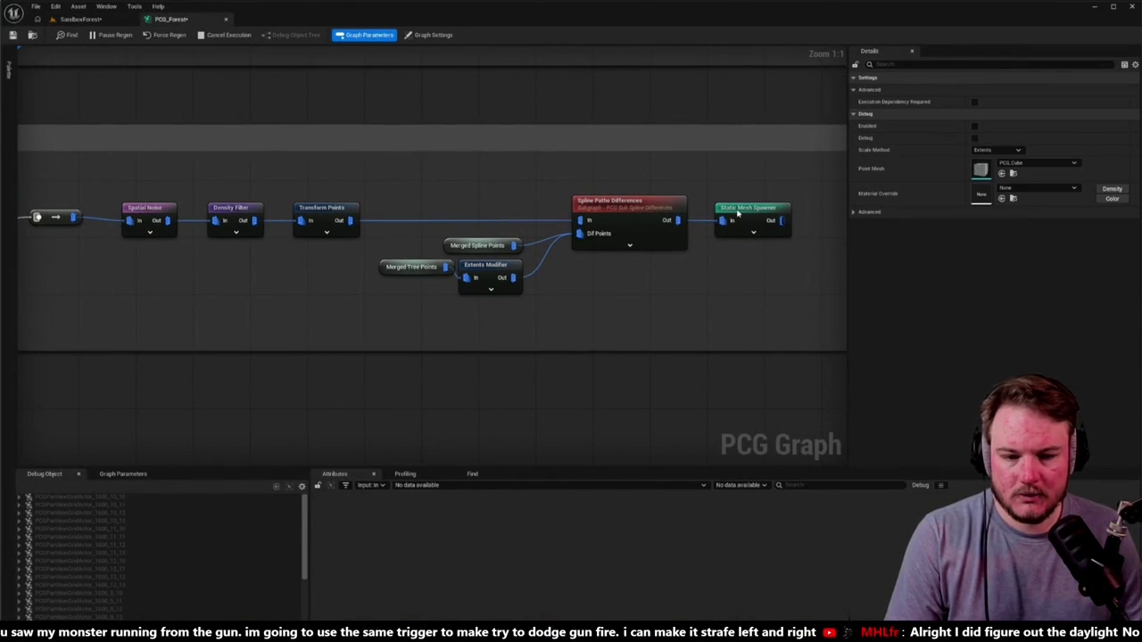
pyautogui.click(737, 212)
pyautogui.scroll(-4, 357, 313)
pyautogui.moveTo(176, 317)
pyautogui.mouseDown()
pyautogui.moveTo(640, 309)
pyautogui.moveTo(620, 304)
pyautogui.mouseUp()
pyautogui.scroll(2, 582, 267)
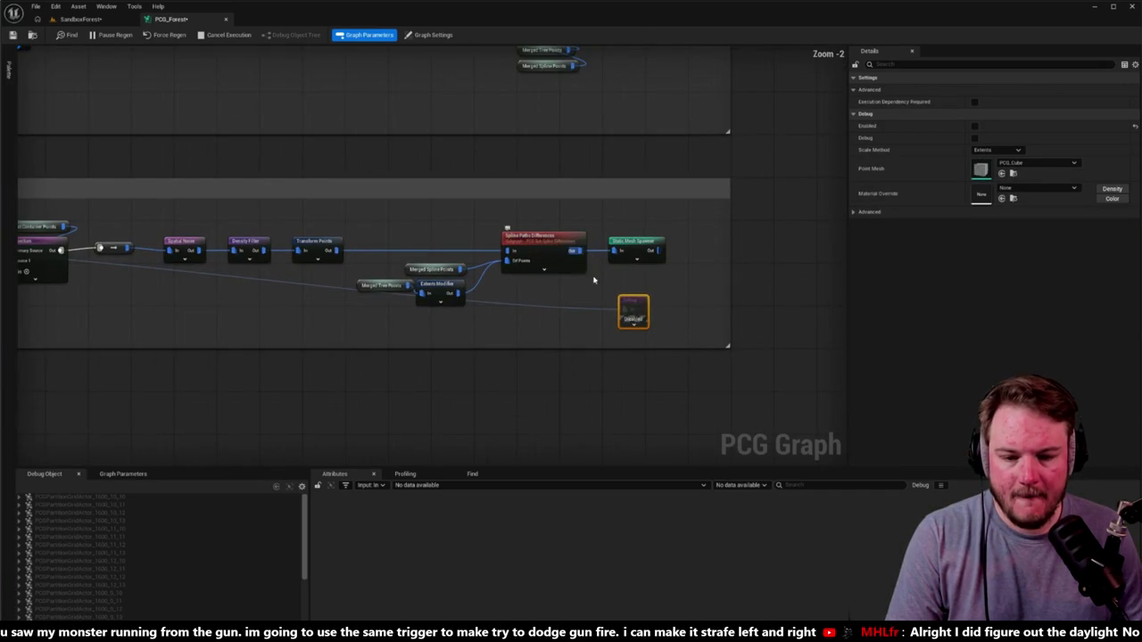
pyautogui.rightClick(619, 312)
pyautogui.click(586, 304)
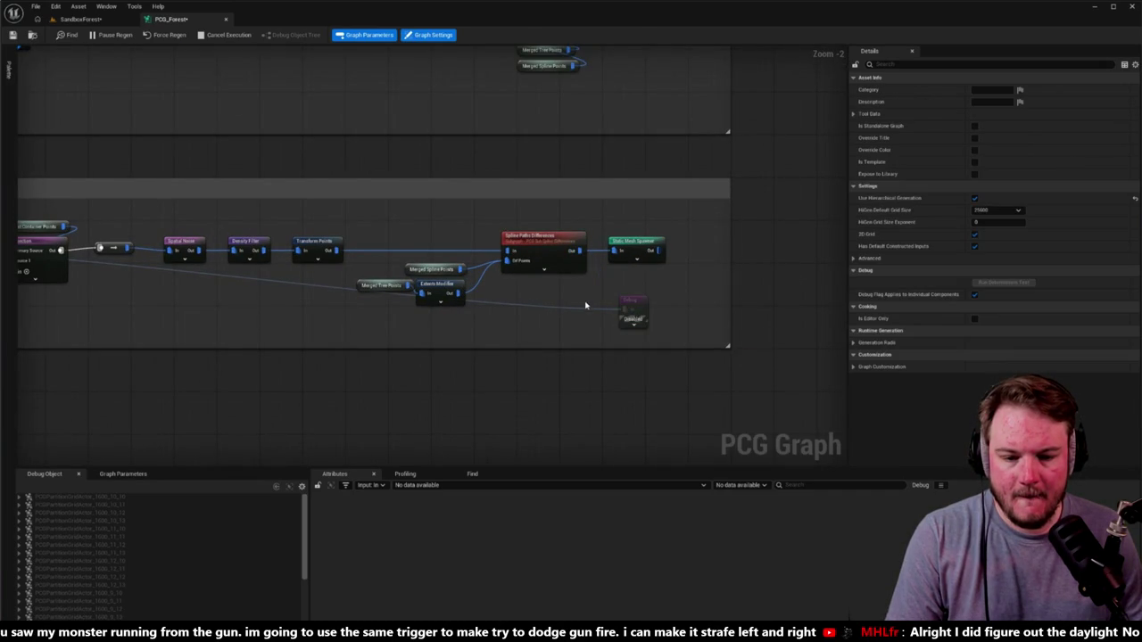
# Pause regeneration, wire Spline Paths Differences Out to Debug In, and enable the Debug node.
pyautogui.moveTo(623, 311); pyautogui.dragTo(584, 260)
pyautogui.click(111, 34)
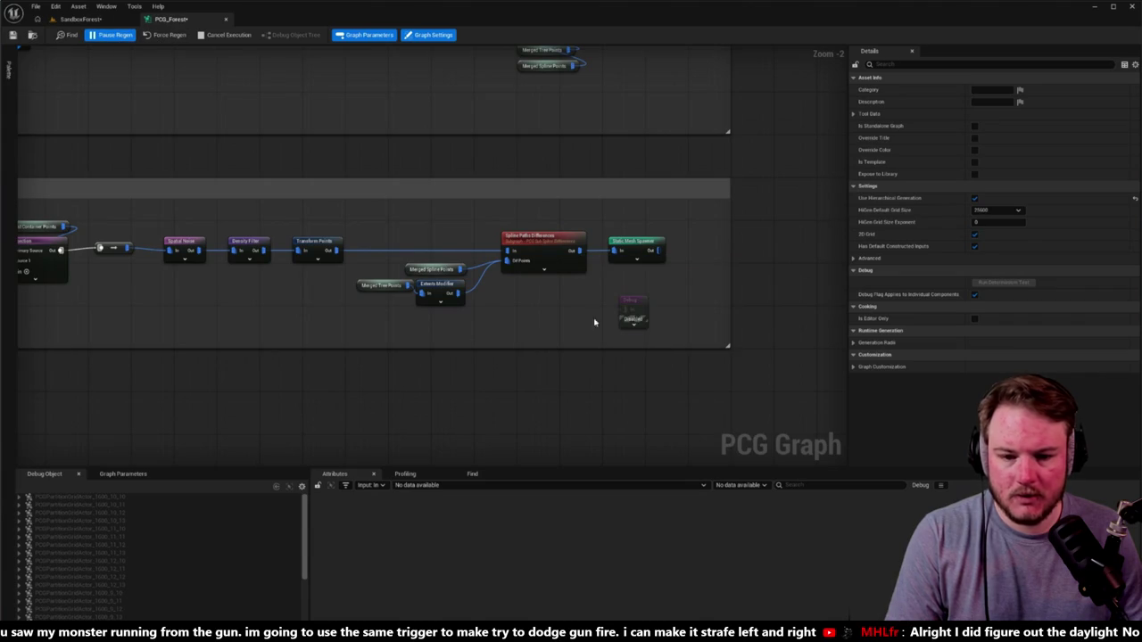
pyautogui.scroll(2, 609, 311)
pyautogui.moveTo(562, 221)
pyautogui.mouseDown()
pyautogui.moveTo(627, 311)
pyautogui.moveTo(627, 294)
pyautogui.mouseUp()
pyautogui.click(630, 295)
pyautogui.press('e')
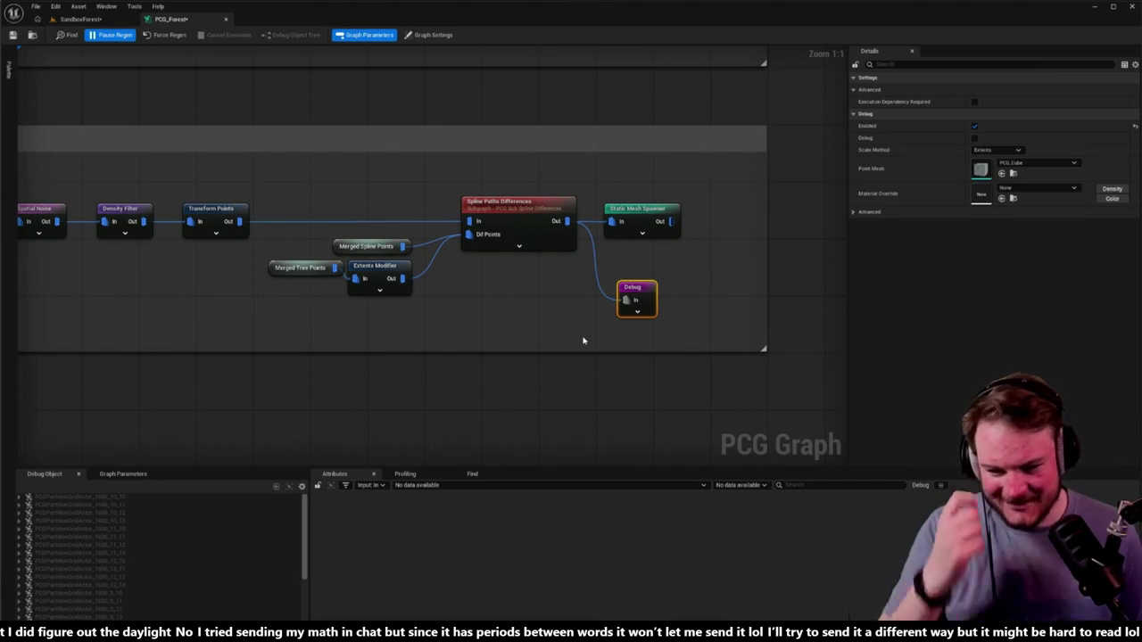
# Tilt the SandboxForest viewport to inspect the grey debug cubes beneath the remaining shrubs.
pyautogui.click(81, 20)
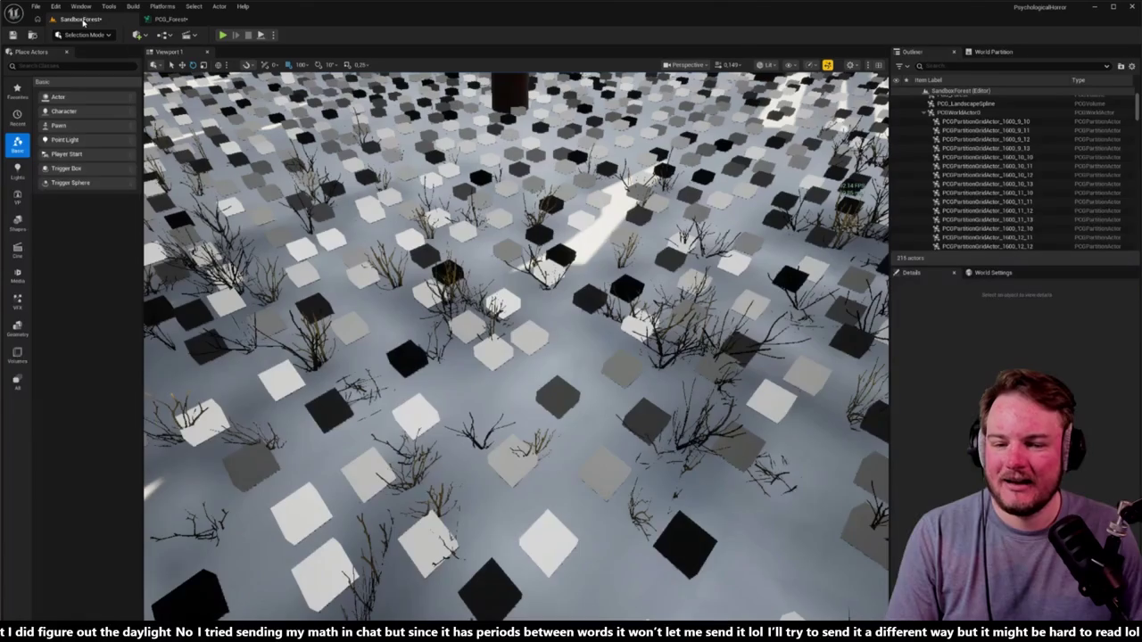
pyautogui.rightClick(590, 272)
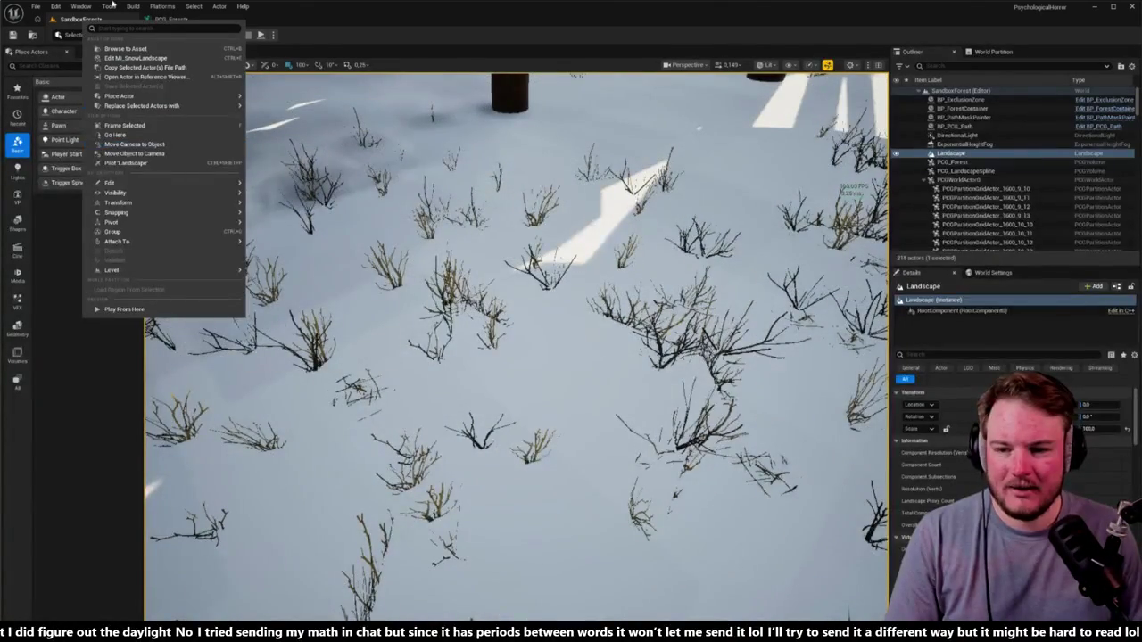
pyautogui.click(171, 19)
pyautogui.click(82, 18)
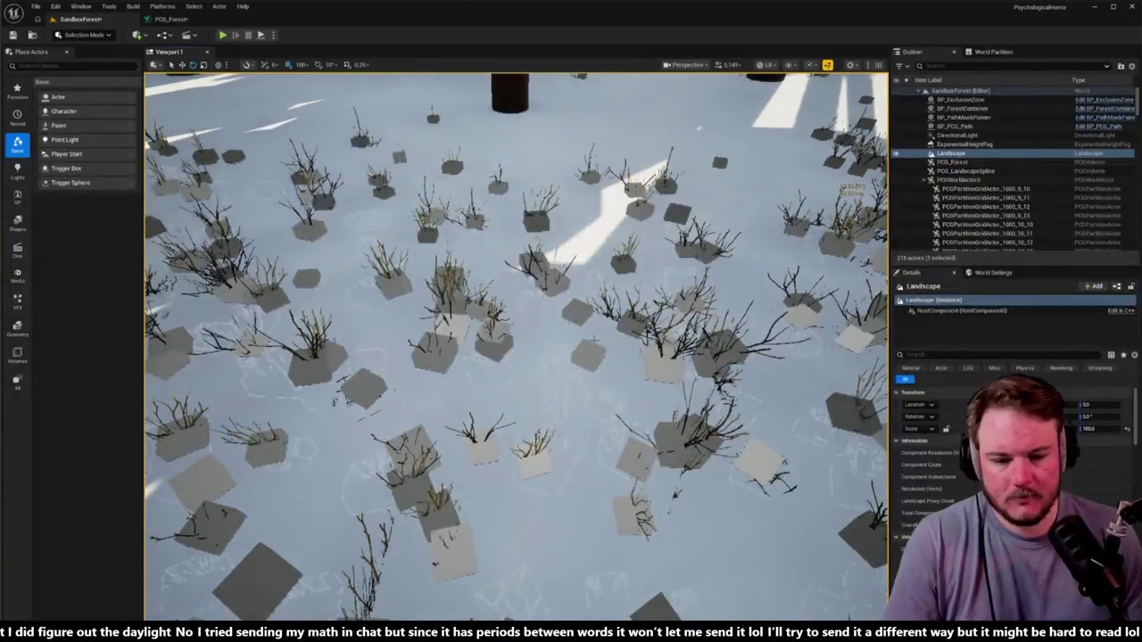
pyautogui.moveTo(516, 347)
pyautogui.mouseDown()
pyautogui.moveTo(517, 286)
pyautogui.moveTo(522, 312)
pyautogui.moveTo(536, 308)
pyautogui.moveTo(527, 268)
pyautogui.moveTo(526, 286)
pyautogui.moveTo(540, 291)
pyautogui.moveTo(535, 281)
pyautogui.moveTo(518, 303)
pyautogui.mouseUp()
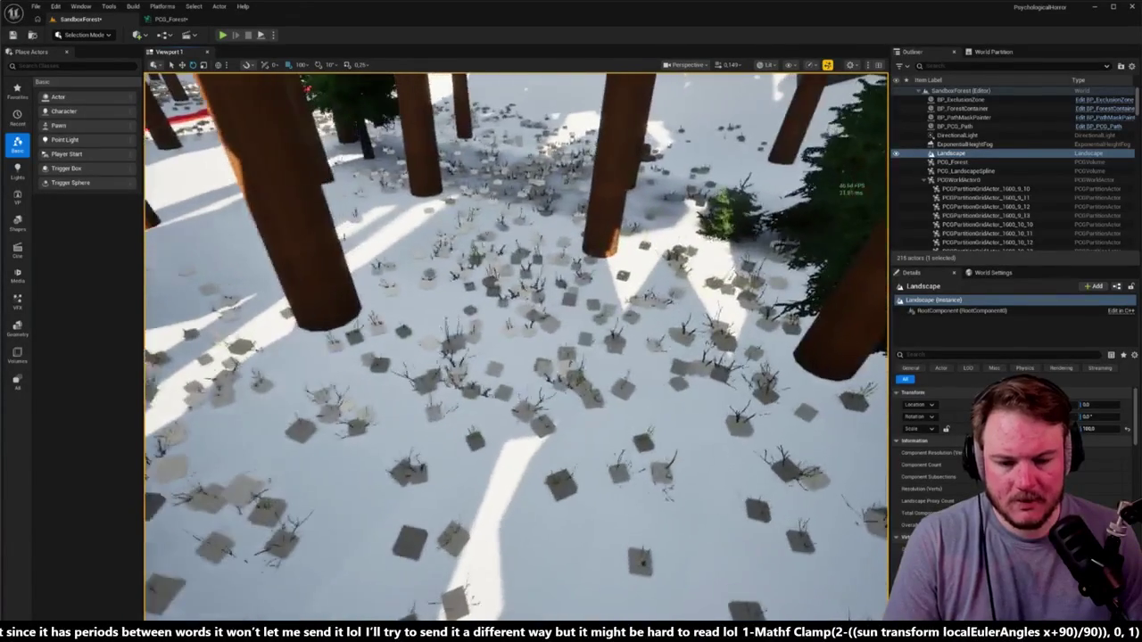
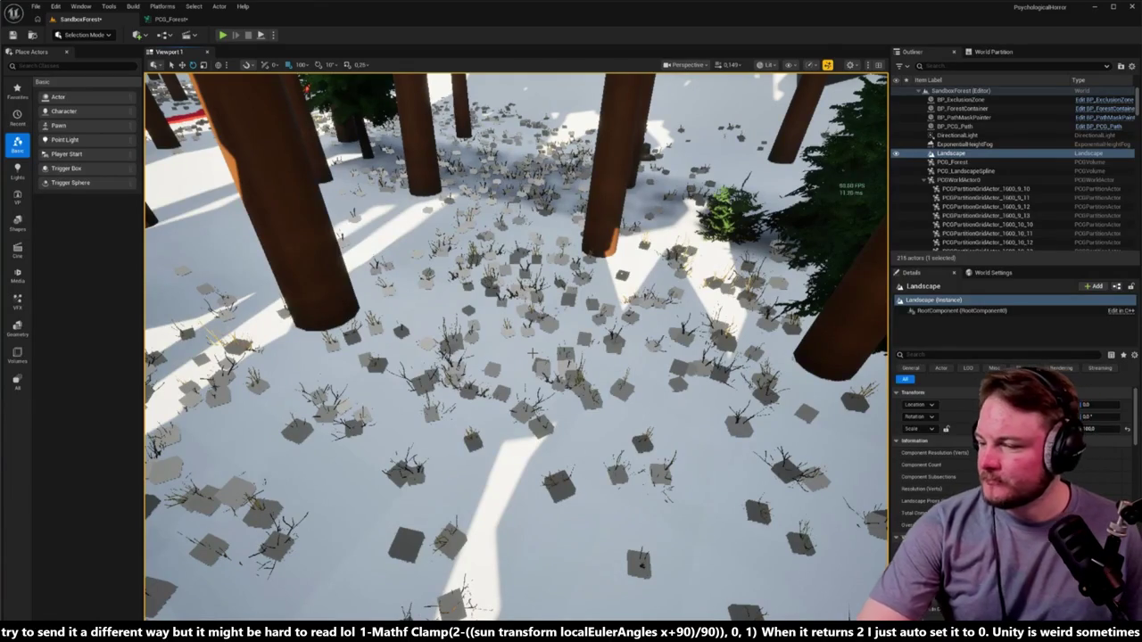
# Fly through the shrubs, flip between the PCG_Forest and SandboxForest tabs, then switch to Detail Lighting.
pyautogui.moveTo(542, 466); pyautogui.dragTo(469, 440)
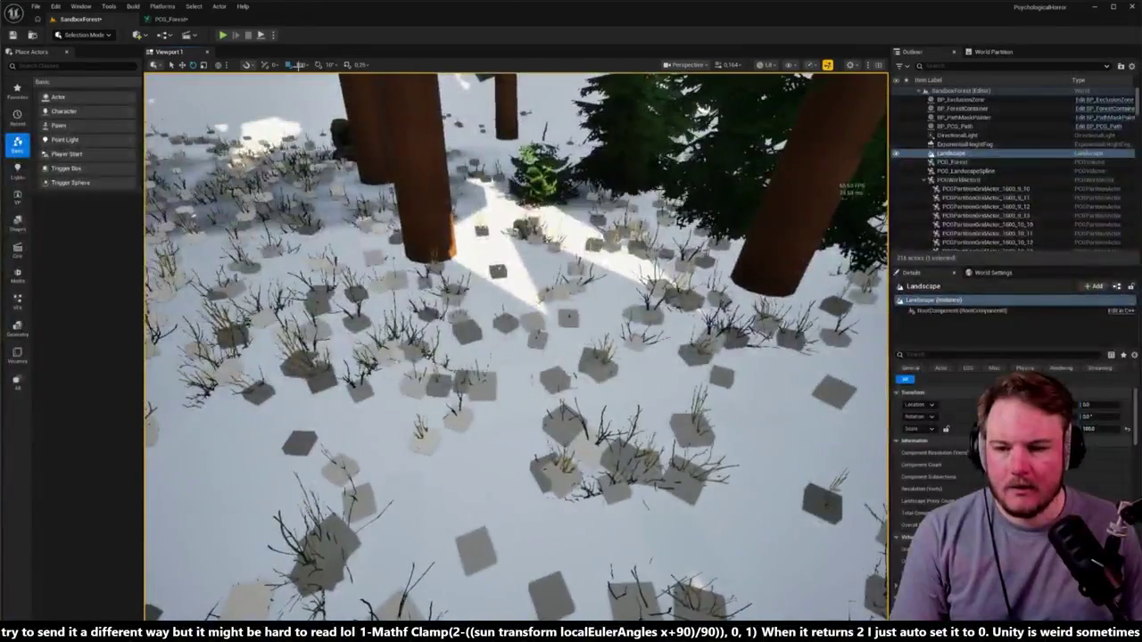
pyautogui.click(170, 19)
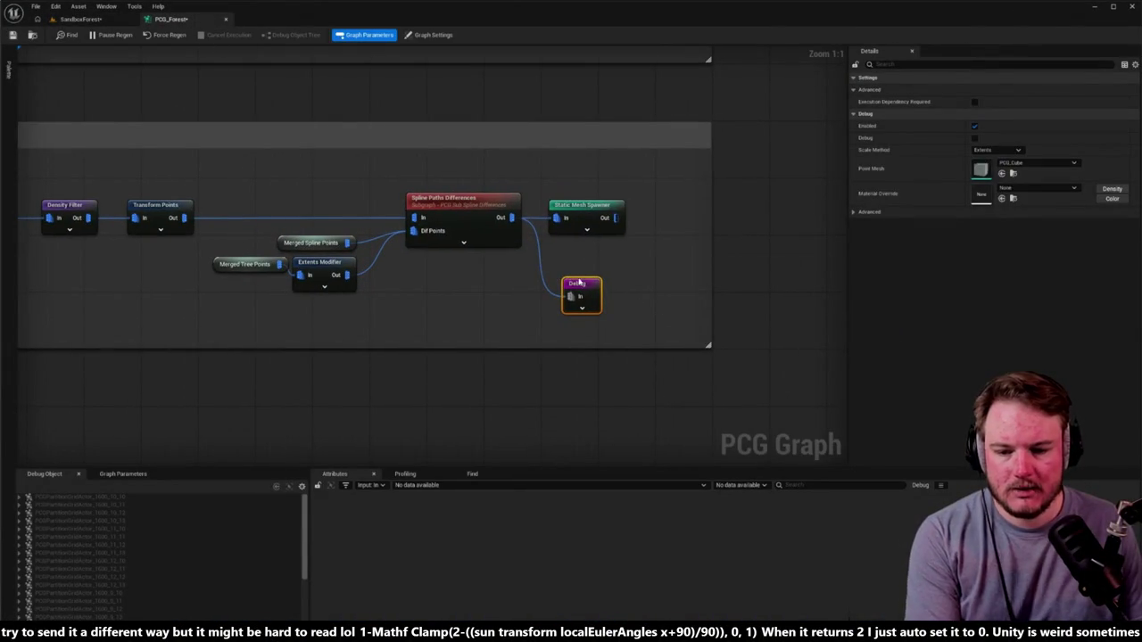
pyautogui.click(78, 19)
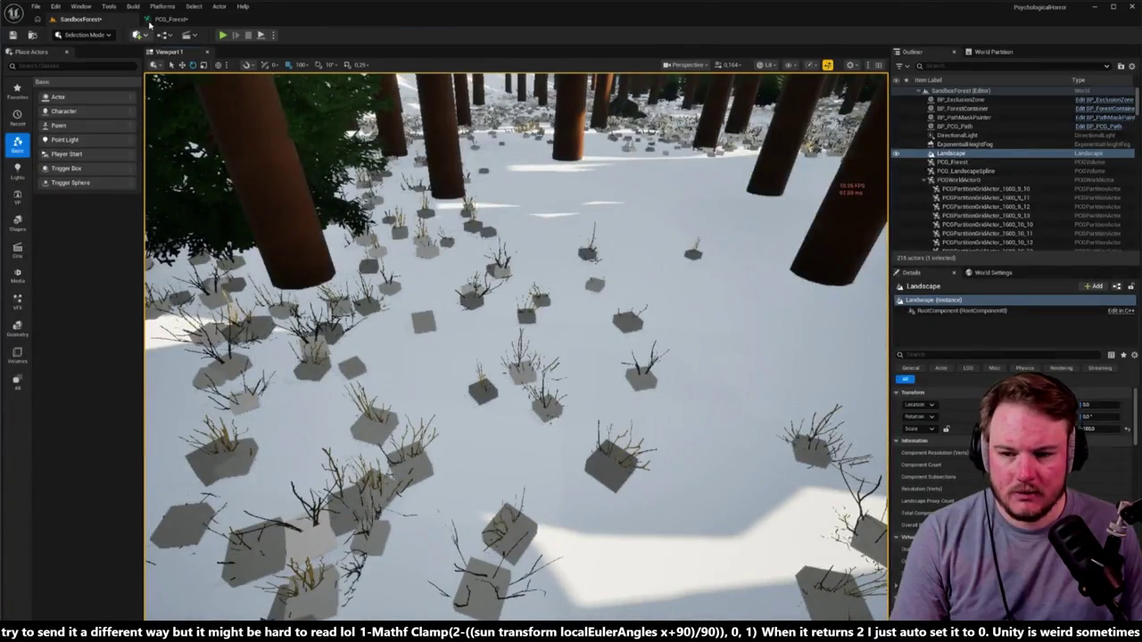
pyautogui.click(161, 20)
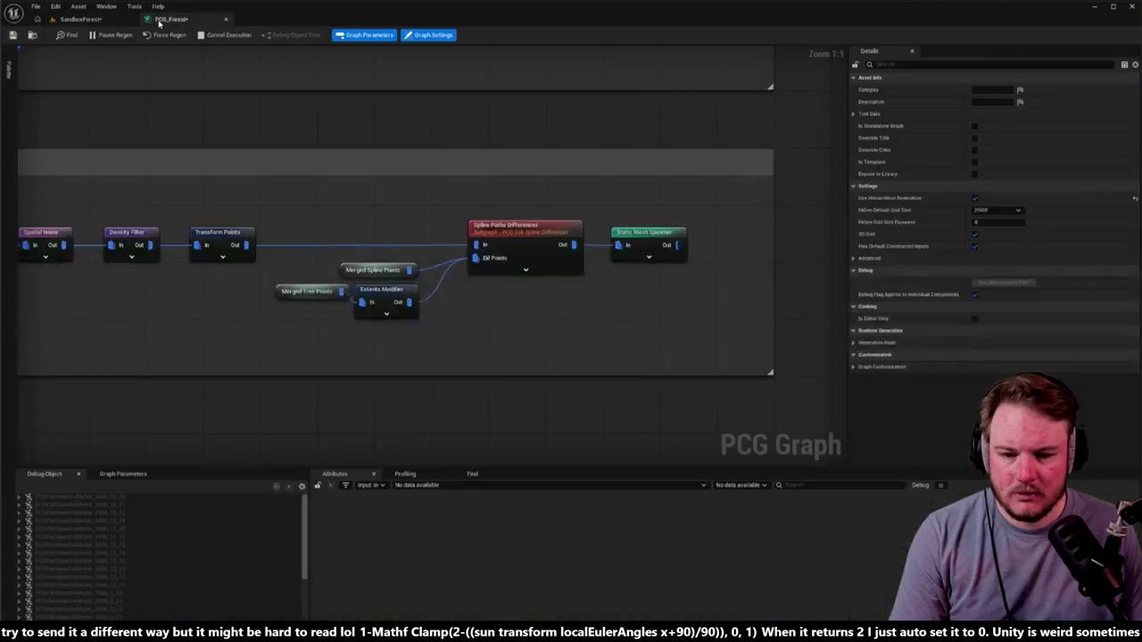
pyautogui.click(78, 19)
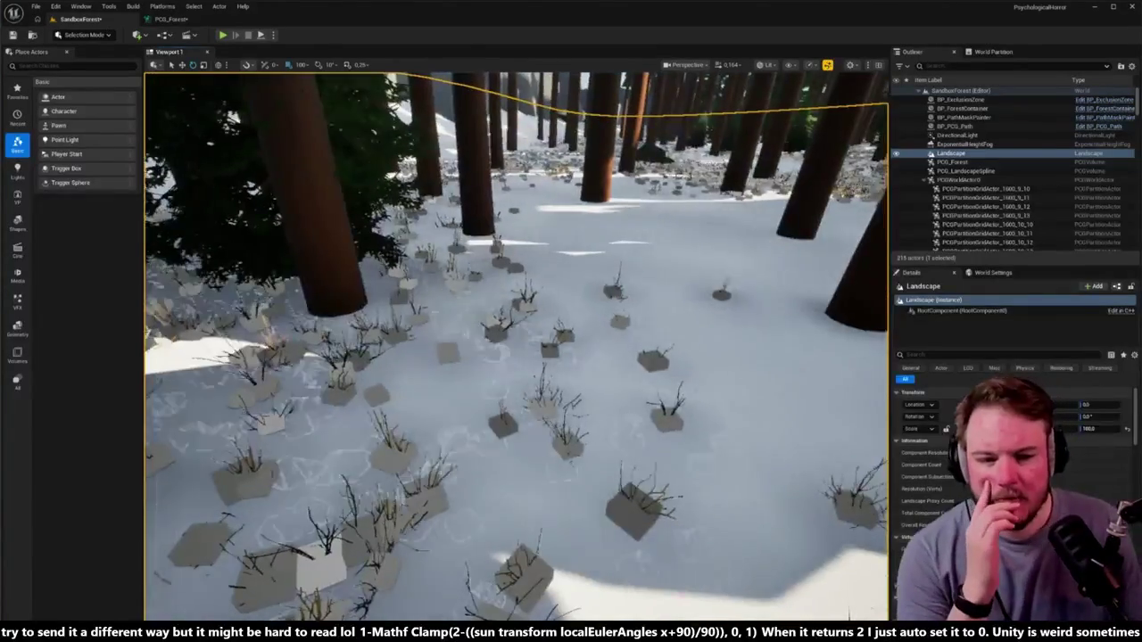
pyautogui.moveTo(518, 348)
pyautogui.mouseDown()
pyautogui.moveTo(487, 314)
pyautogui.moveTo(512, 326)
pyautogui.moveTo(442, 264)
pyautogui.moveTo(437, 277)
pyautogui.moveTo(473, 259)
pyautogui.mouseUp()
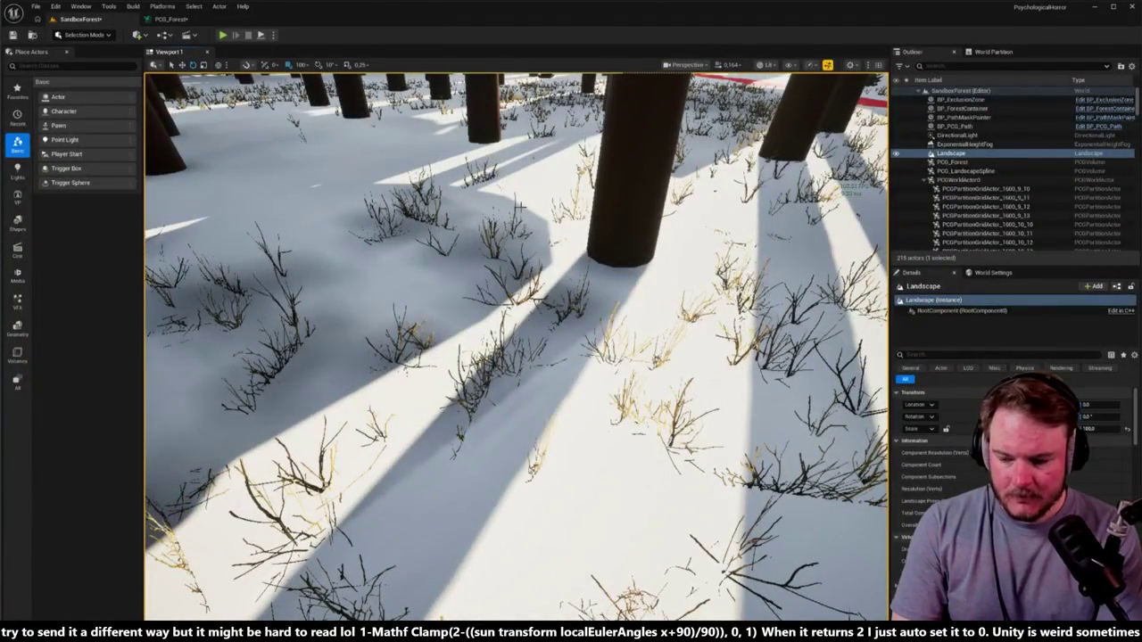
pyautogui.hotkey('alt', '5')
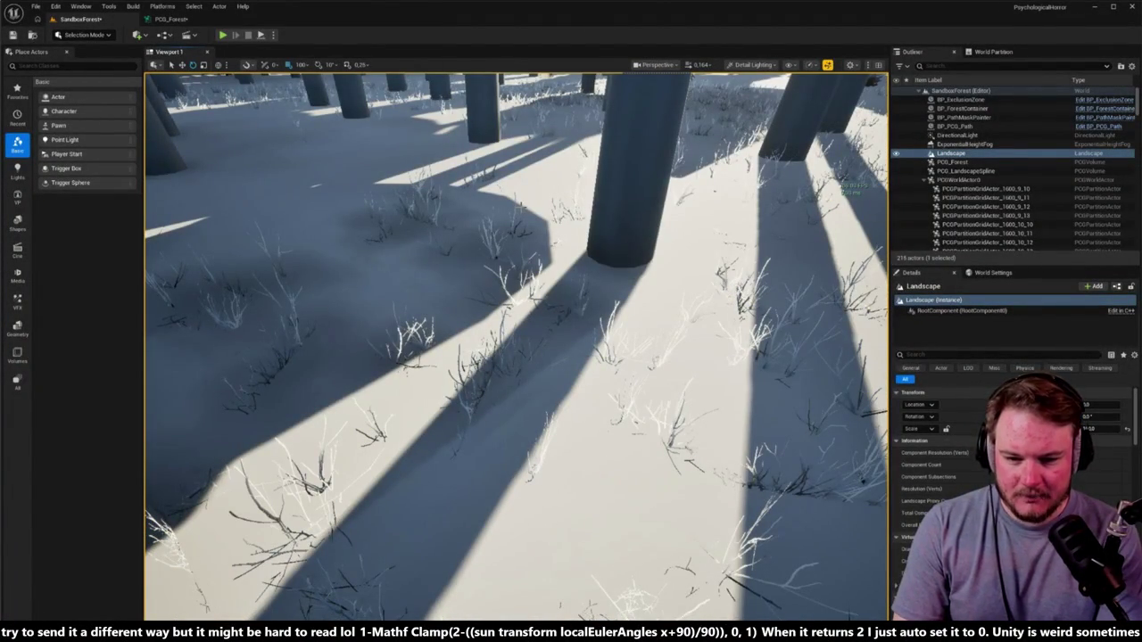
# Toggle the viewport between Lighting Only (Alt+6) and Detail Lighting (Alt+5), ending on Detail Lighting.
pyautogui.hotkey('alt', '6')
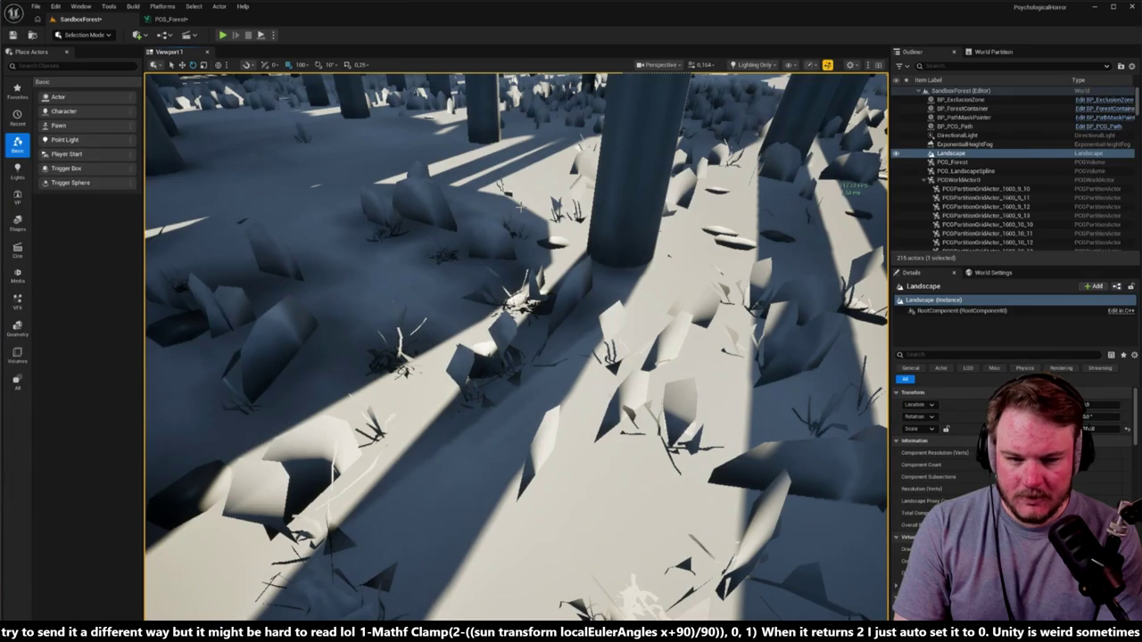
pyautogui.hotkey('alt', '5')
pyautogui.hotkey('alt', '6')
pyautogui.hotkey('alt', '5')
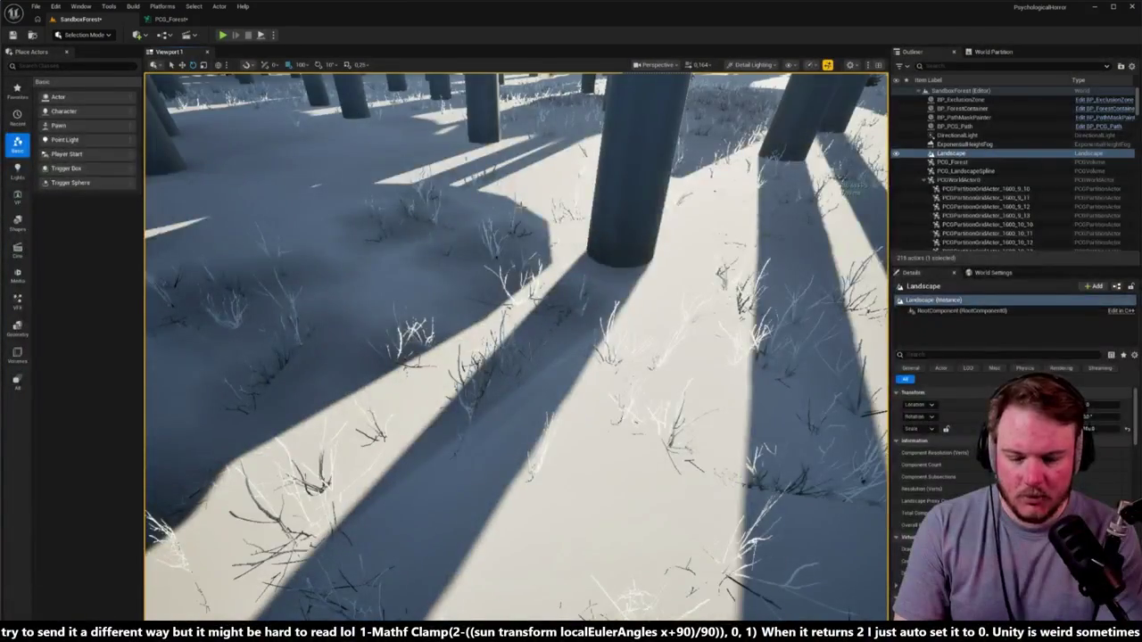
pyautogui.hotkey('alt', '6')
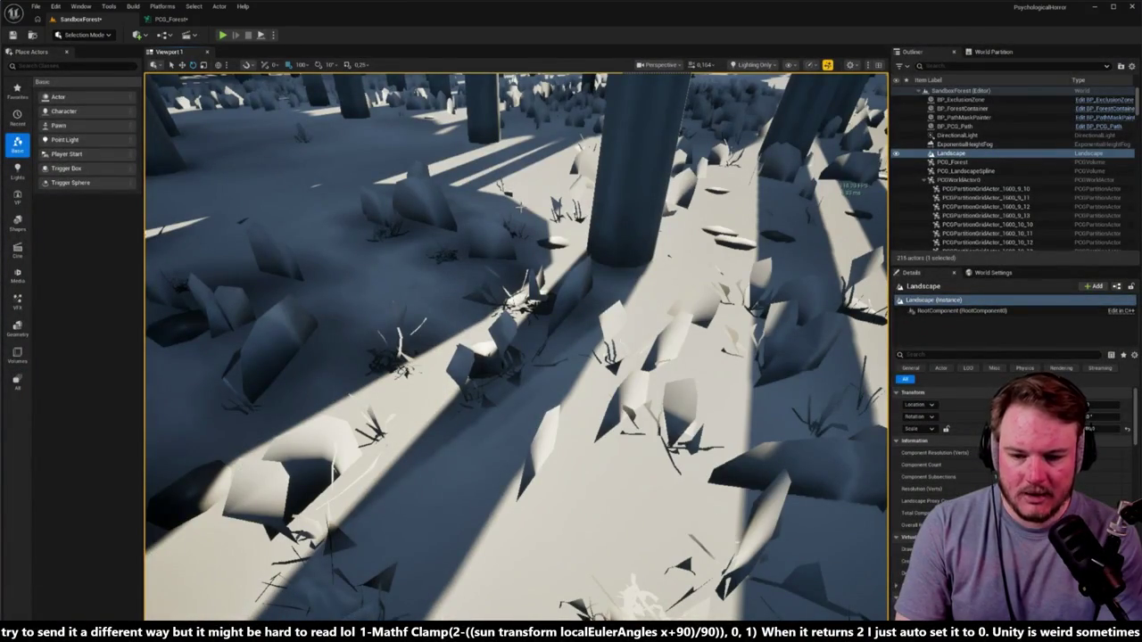
pyautogui.hotkey('alt', '5')
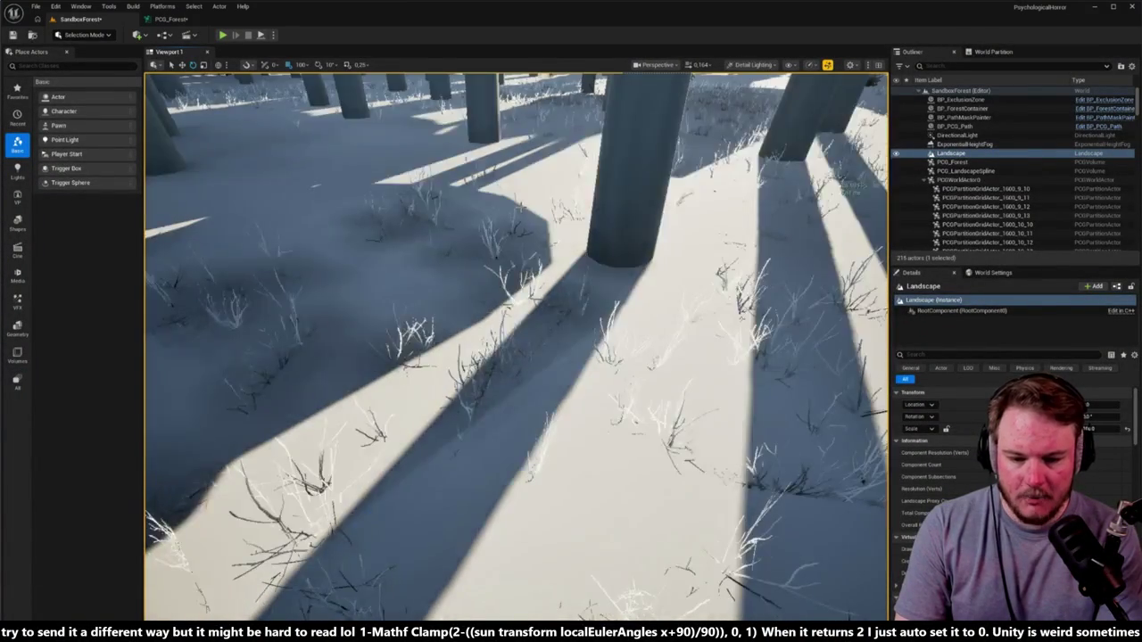
pyautogui.hotkey('alt', '6')
pyautogui.hotkey('alt', '5')
pyautogui.hotkey('alt', '6')
pyautogui.hotkey('alt', '5')
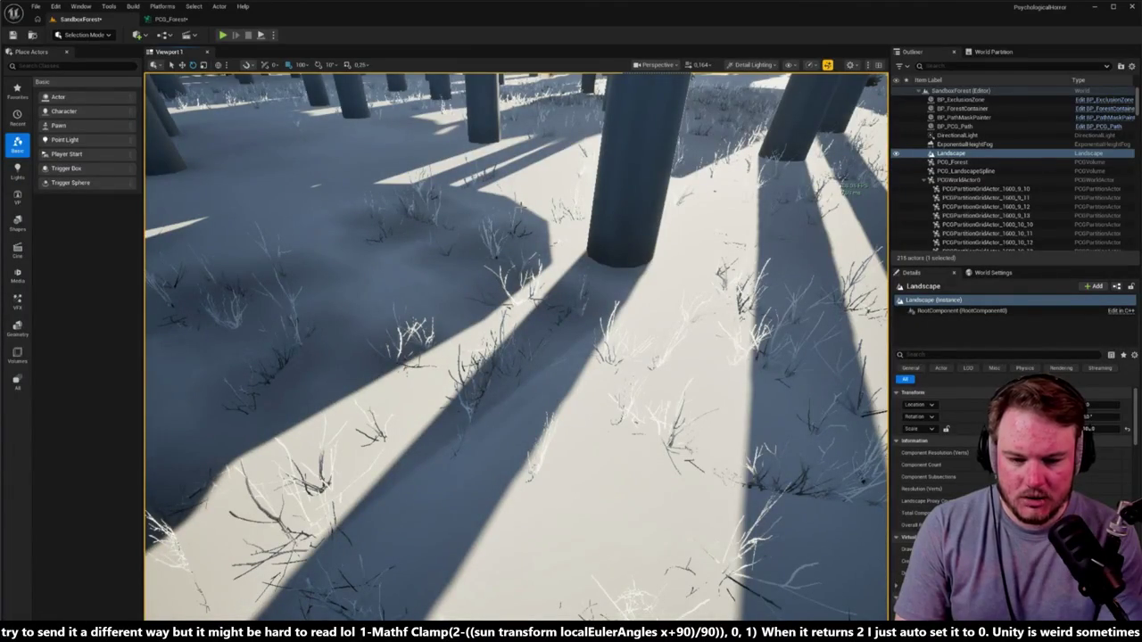
pyautogui.click(172, 19)
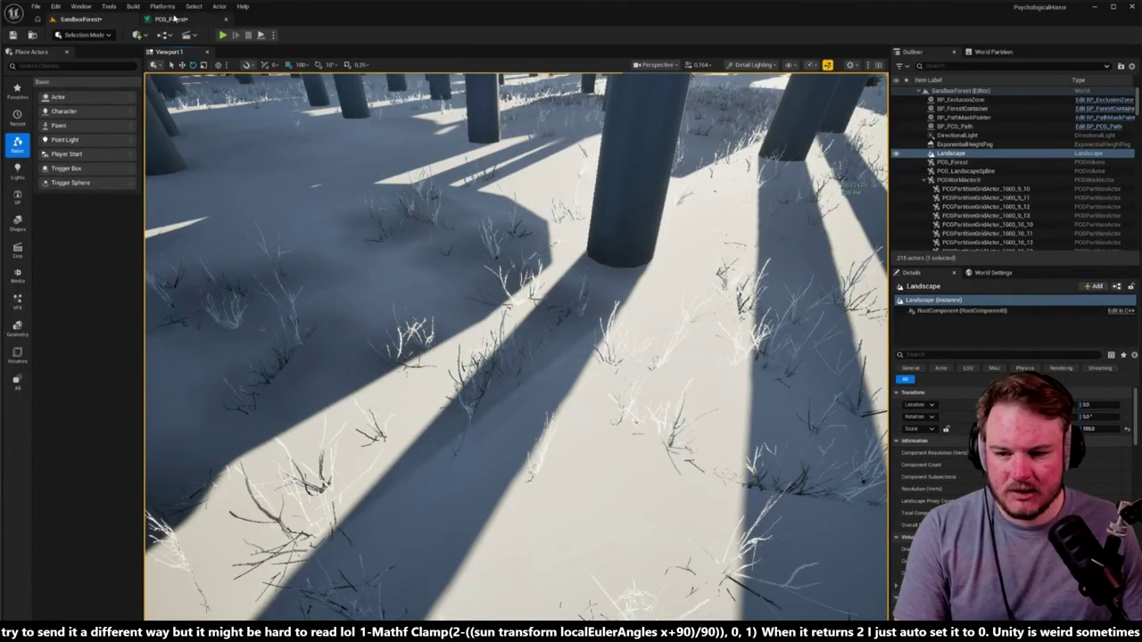
# Select the Static Mesh Spawner and filter its Details for 'distance field'.
pyautogui.click(626, 232)
pyautogui.click(996, 66)
pyautogui.write('distance')
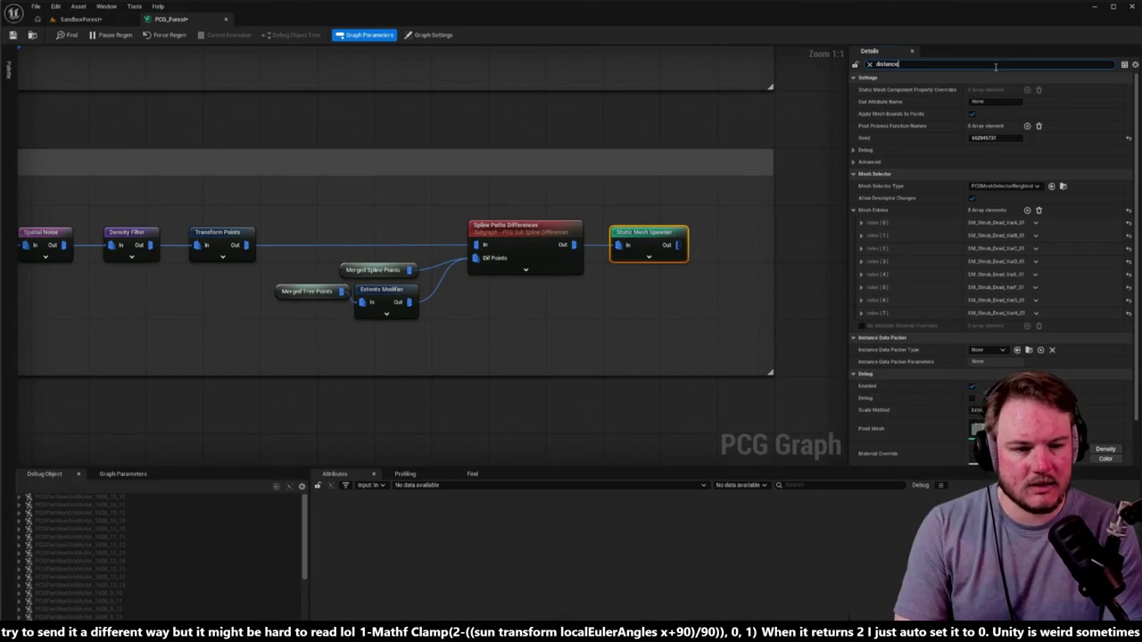
pyautogui.write(' field')
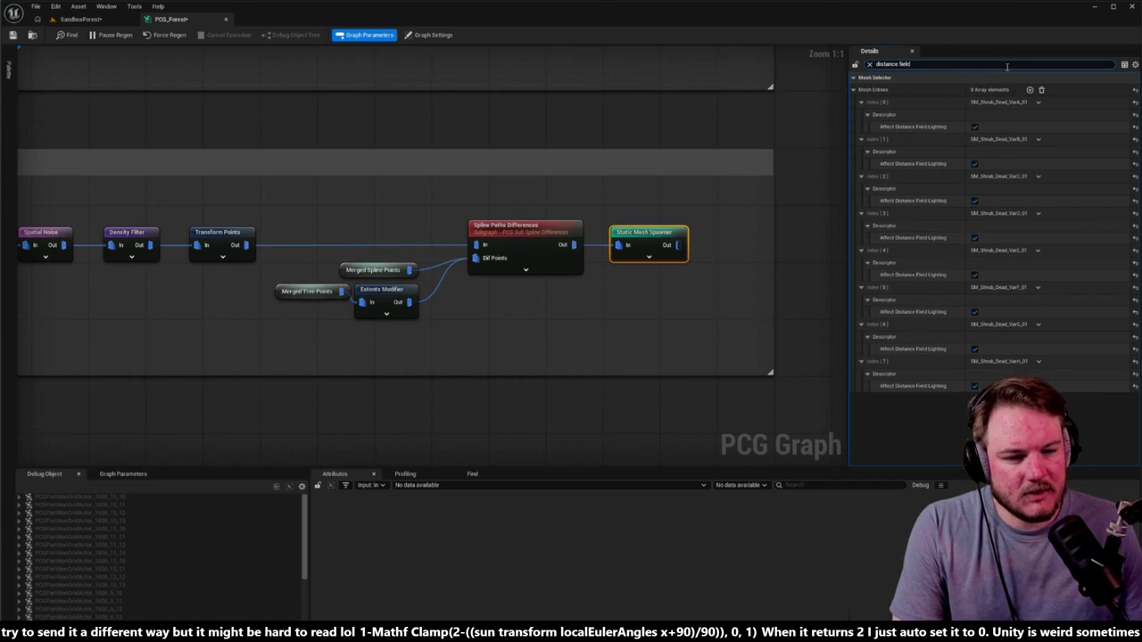
# Untick Affect Distance Field Lighting on shrub mesh indices 0–7, then return to the level.
pyautogui.click(974, 126)
pyautogui.click(975, 164)
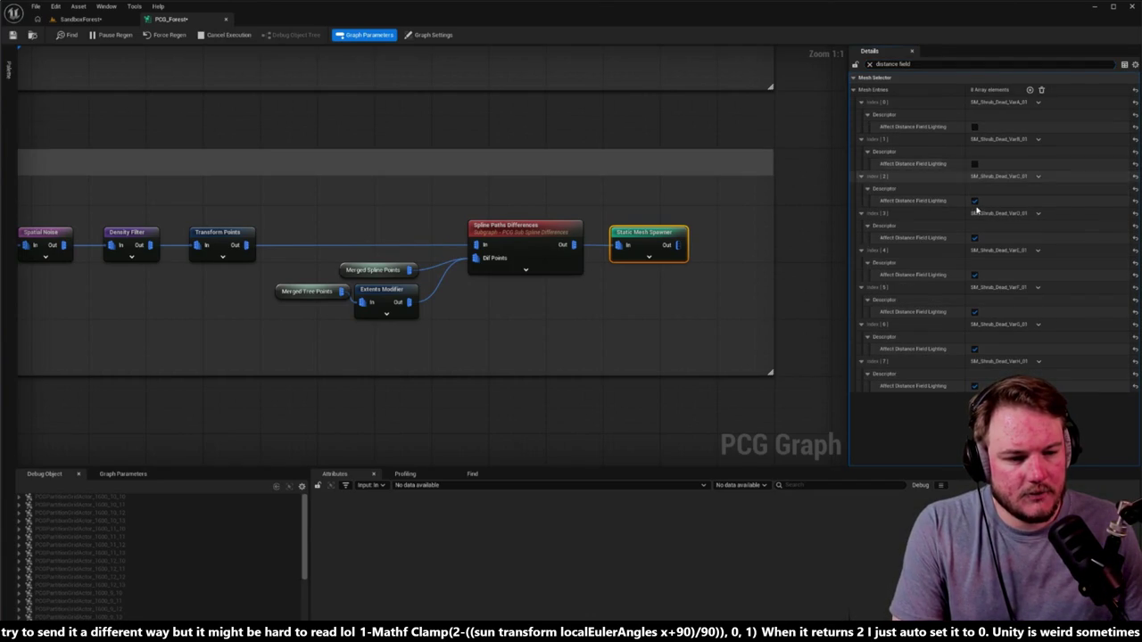
pyautogui.click(974, 200)
pyautogui.click(975, 237)
pyautogui.click(974, 275)
pyautogui.click(975, 311)
pyautogui.click(975, 349)
pyautogui.click(975, 386)
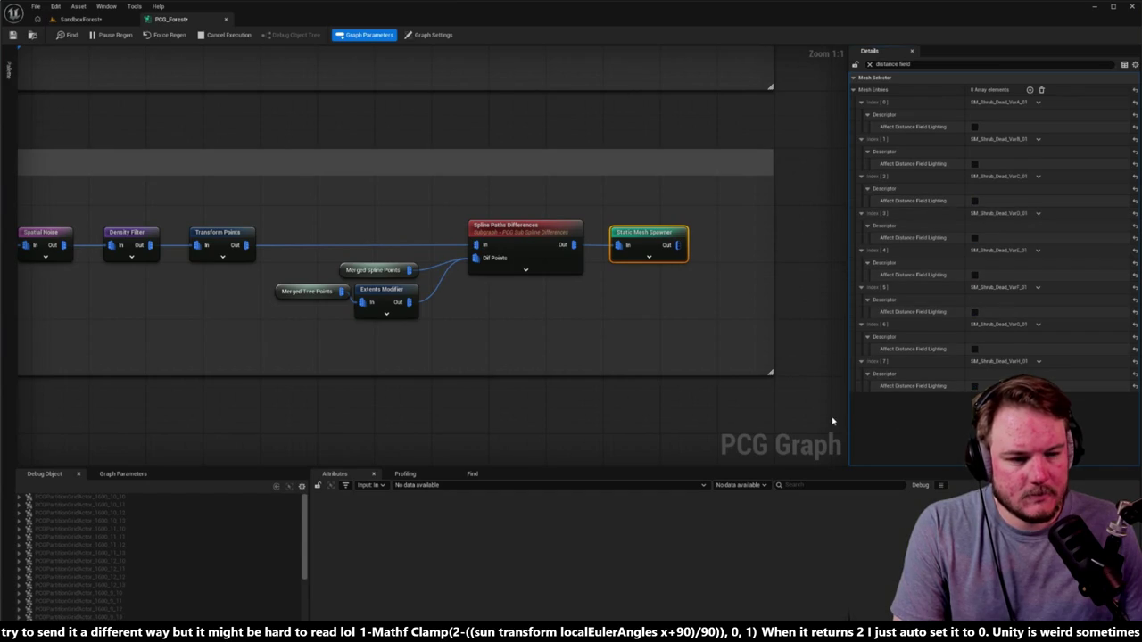
pyautogui.click(80, 18)
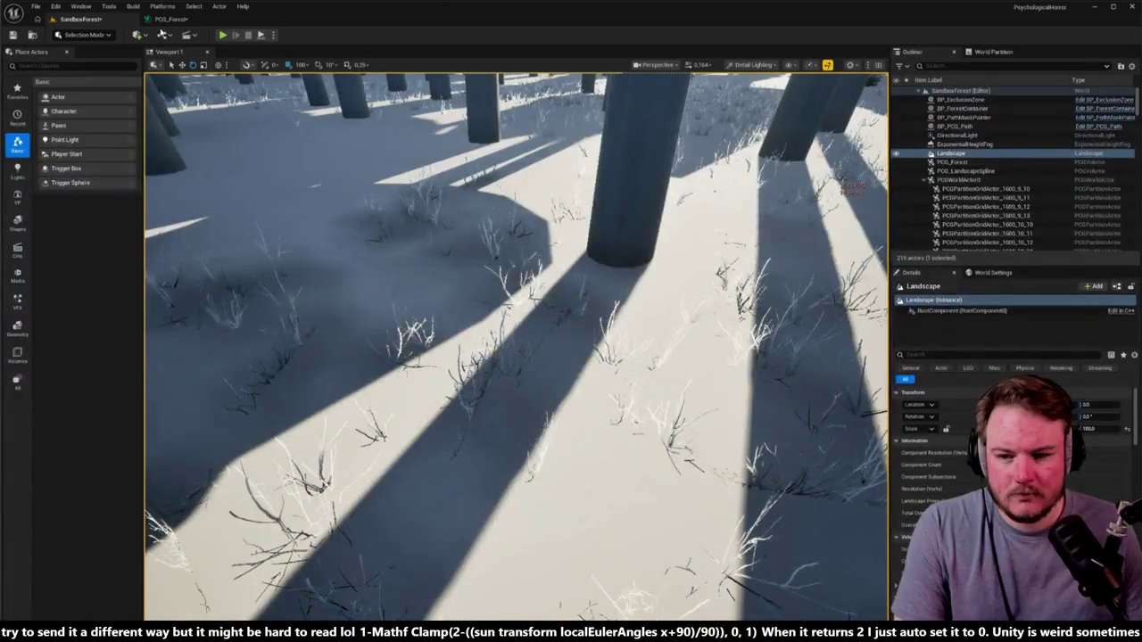
# Glance at the graph, look up to the horizon, and restore the Lit view mode with Alt+4.
pyautogui.click(170, 19)
pyautogui.click(99, 19)
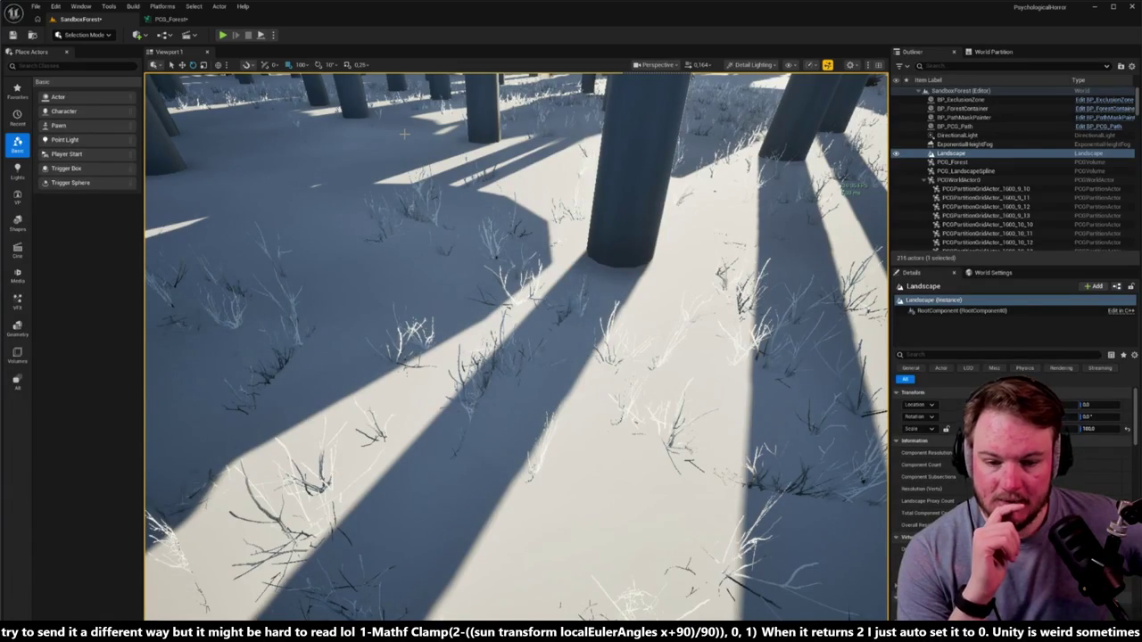
pyautogui.moveTo(405, 134); pyautogui.dragTo(404, 80)
pyautogui.hotkey('alt', '6')
pyautogui.hotkey('alt', '4')
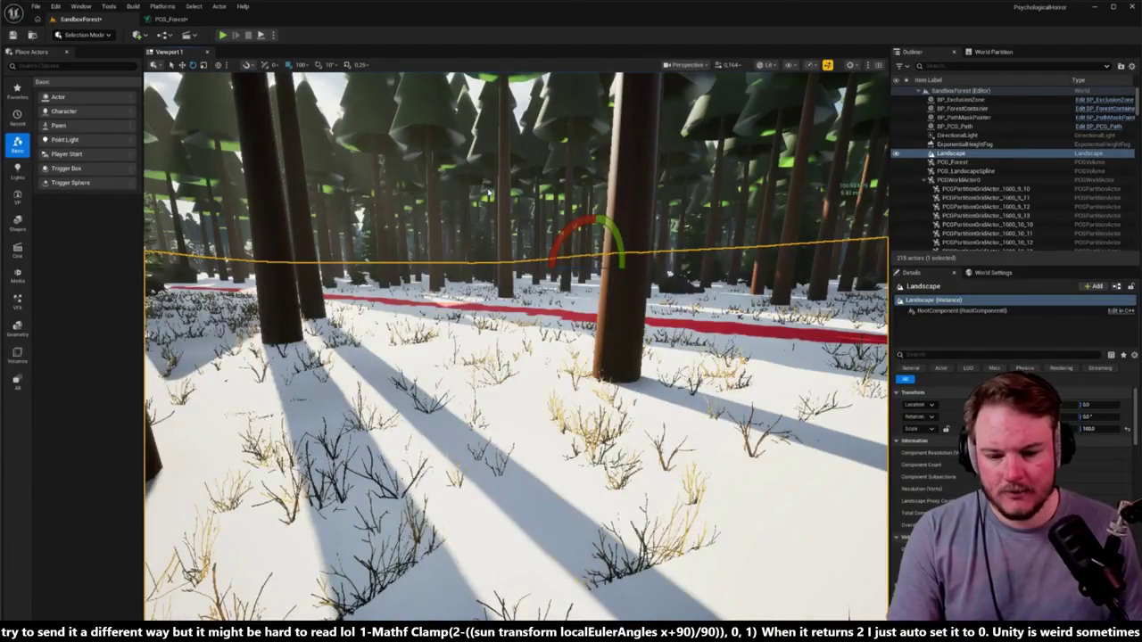
# Fly toward a trunk, look down the red path, and start Play in Editor with Alt+P.
pyautogui.moveTo(516, 357)
pyautogui.mouseDown()
pyautogui.moveTo(569, 241)
pyautogui.moveTo(540, 244)
pyautogui.mouseUp()
pyautogui.press('Escape')
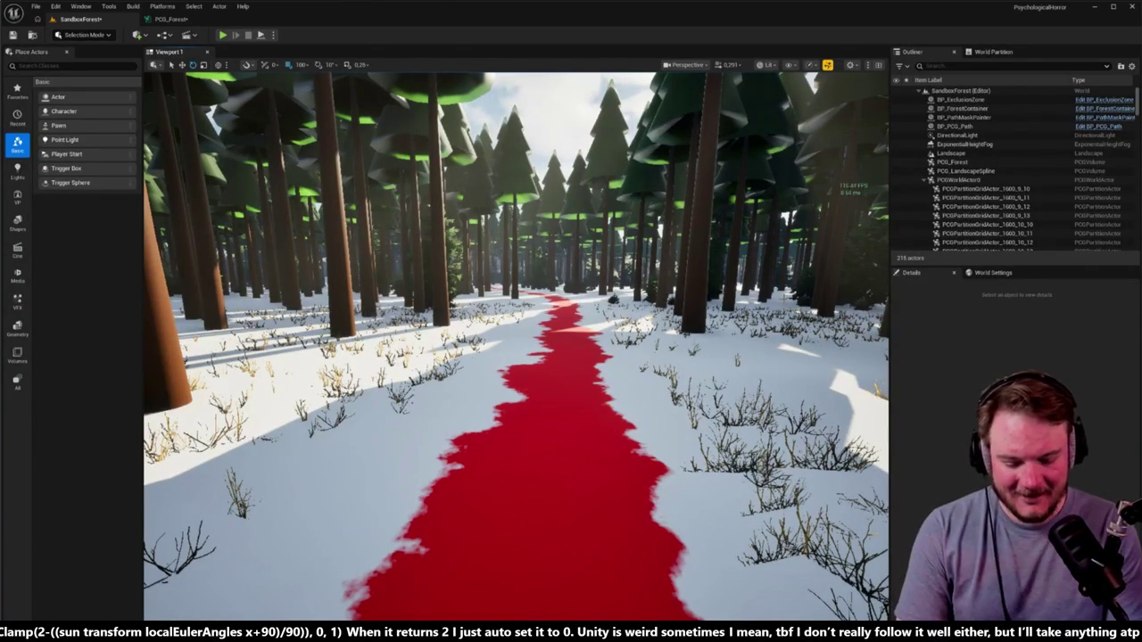
pyautogui.hotkey('alt', 'p')
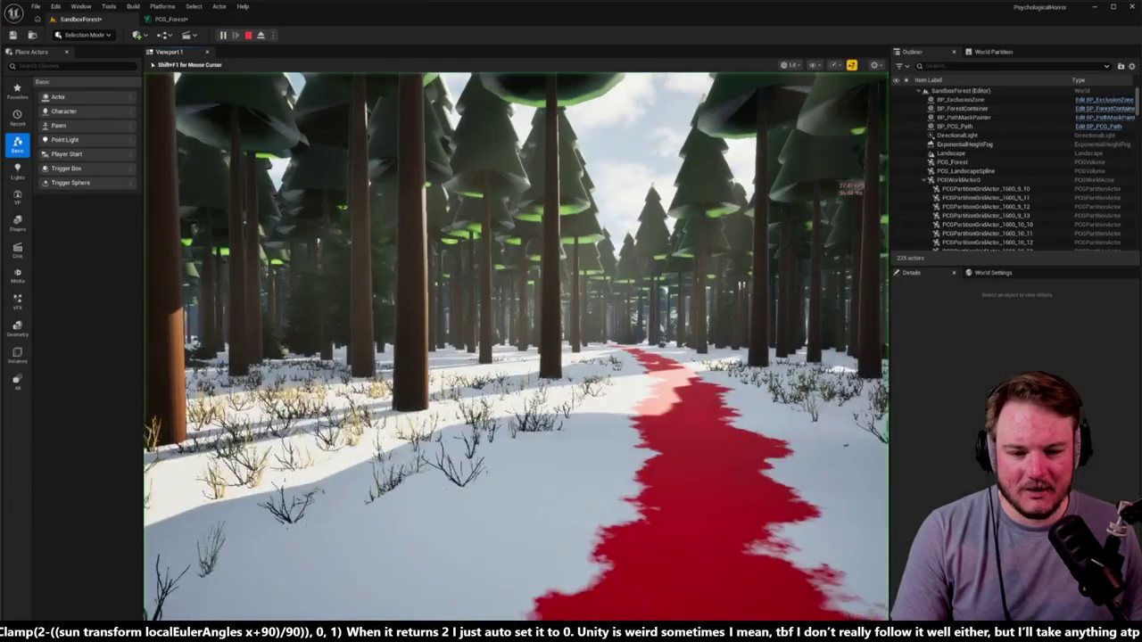
pyautogui.press('w')
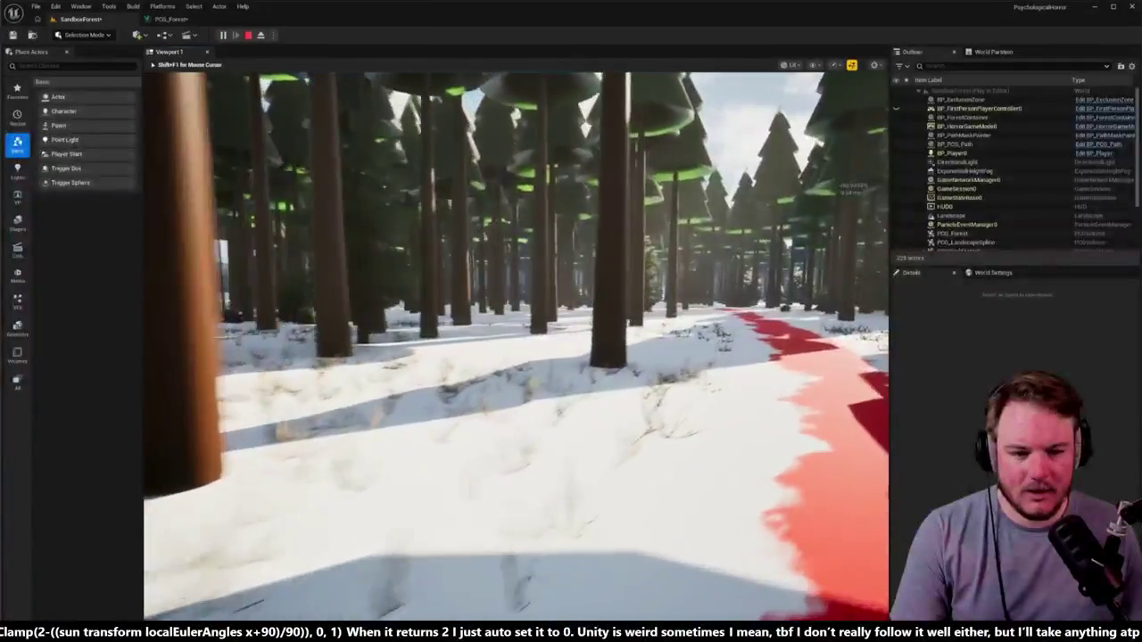
pyautogui.press('w')
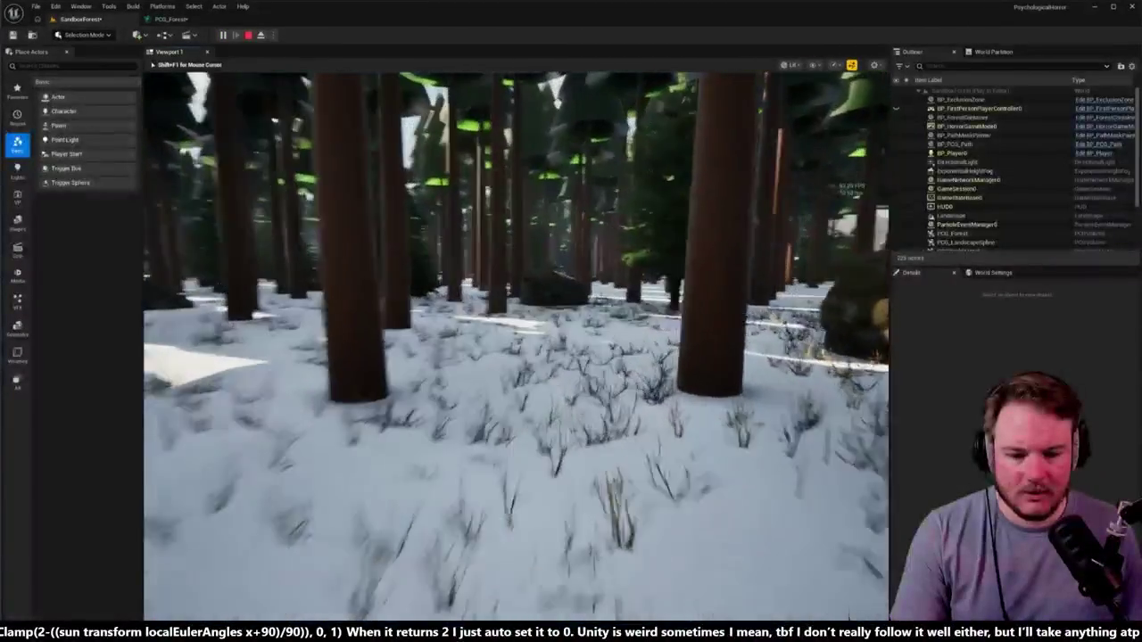
pyautogui.press('w')
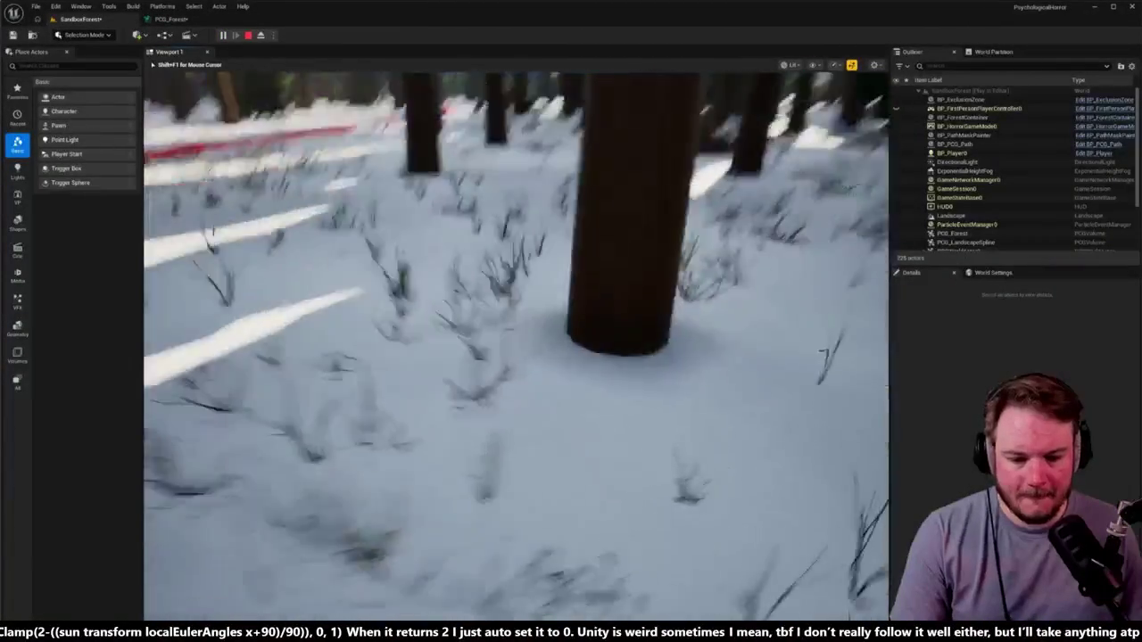
pyautogui.press('w')
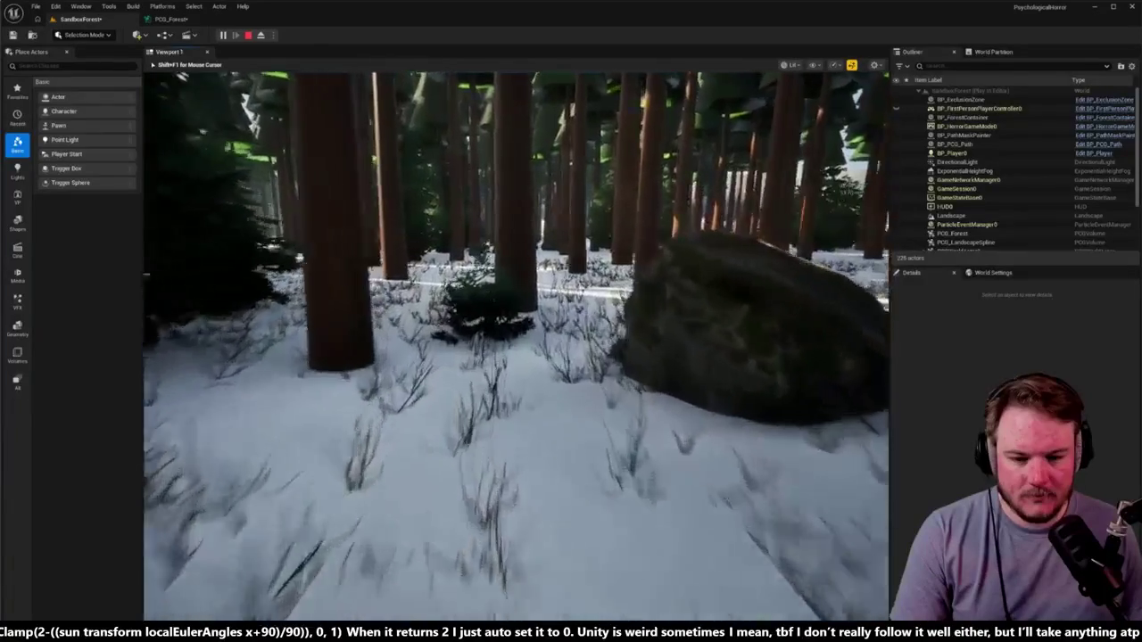
pyautogui.press('w')
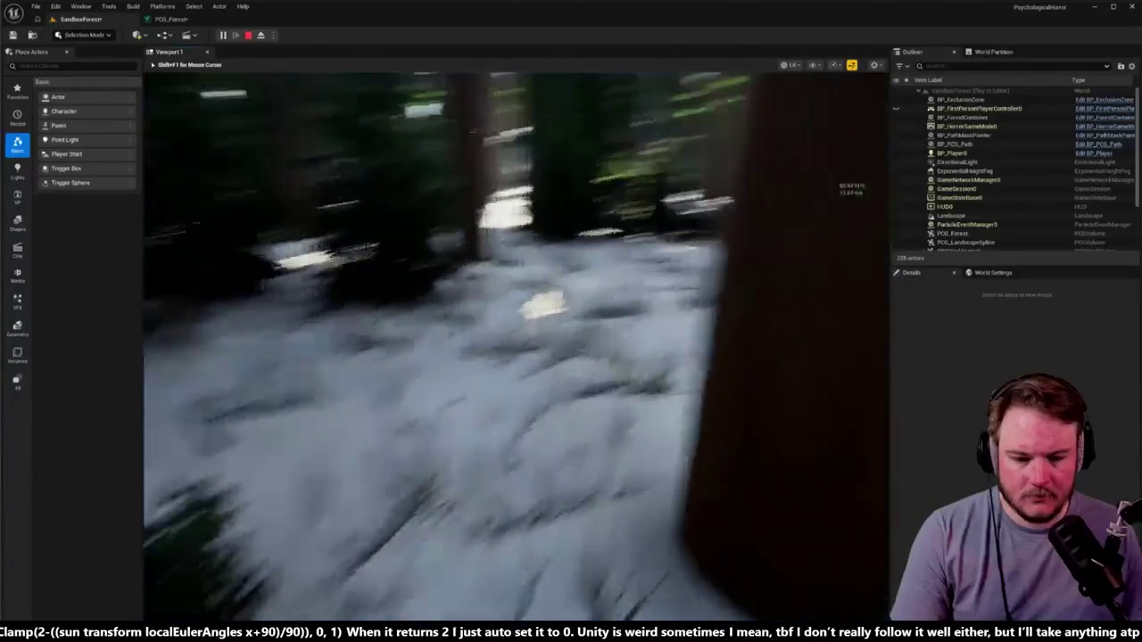
pyautogui.press('w')
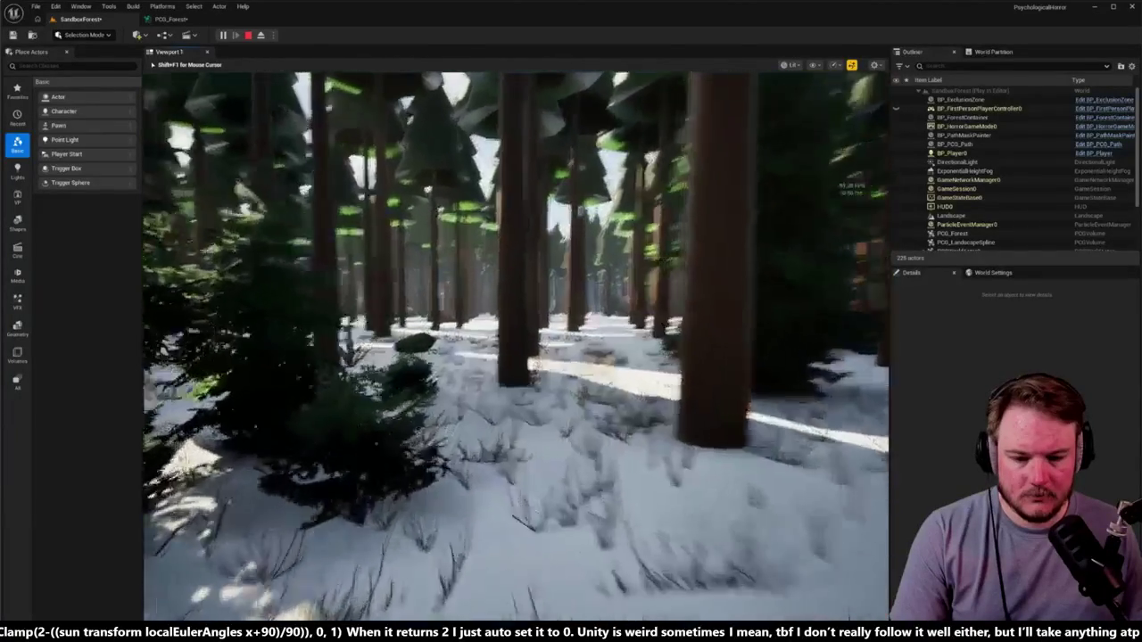
pyautogui.press('w')
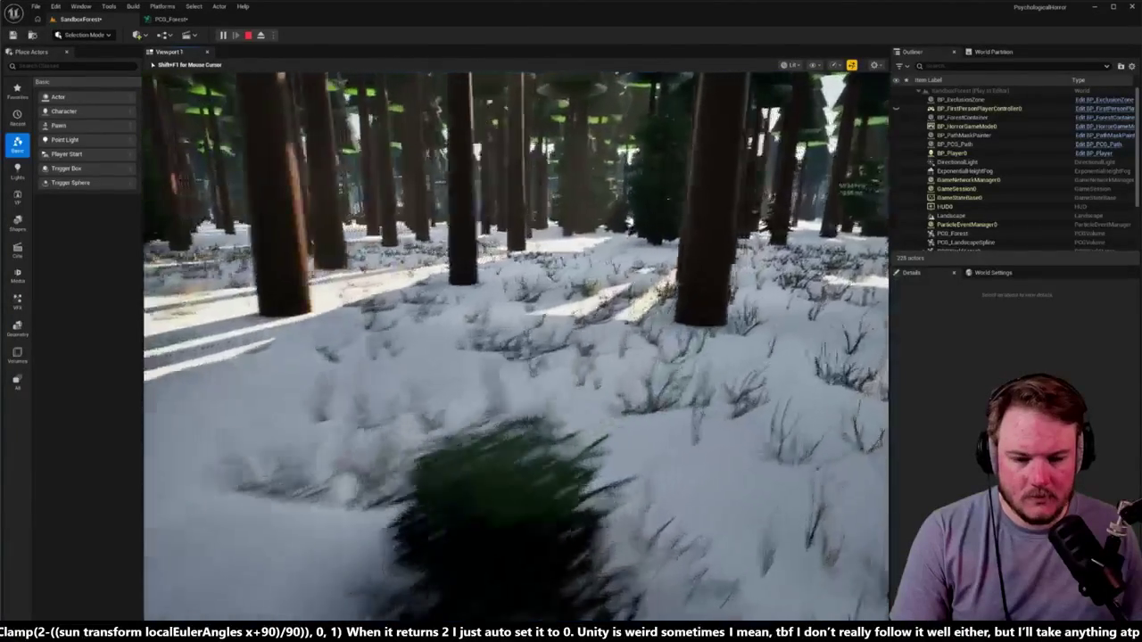
pyautogui.press('w')
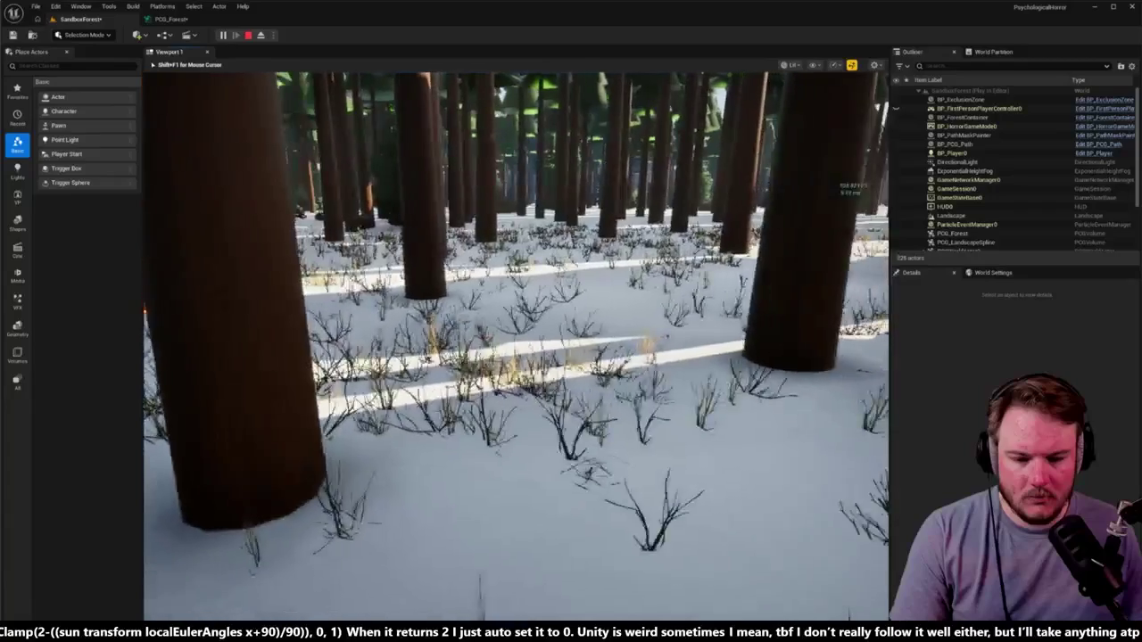
pyautogui.press('w')
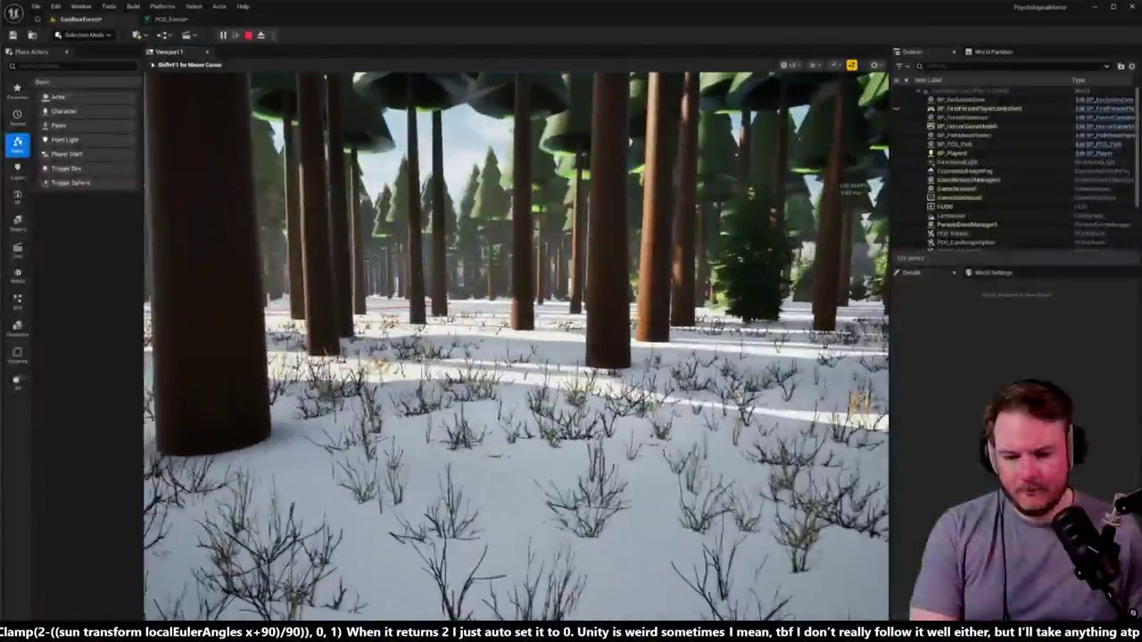
# Walk through the snowy forest in the play session and look around the mossy rock.
pyautogui.press('w')
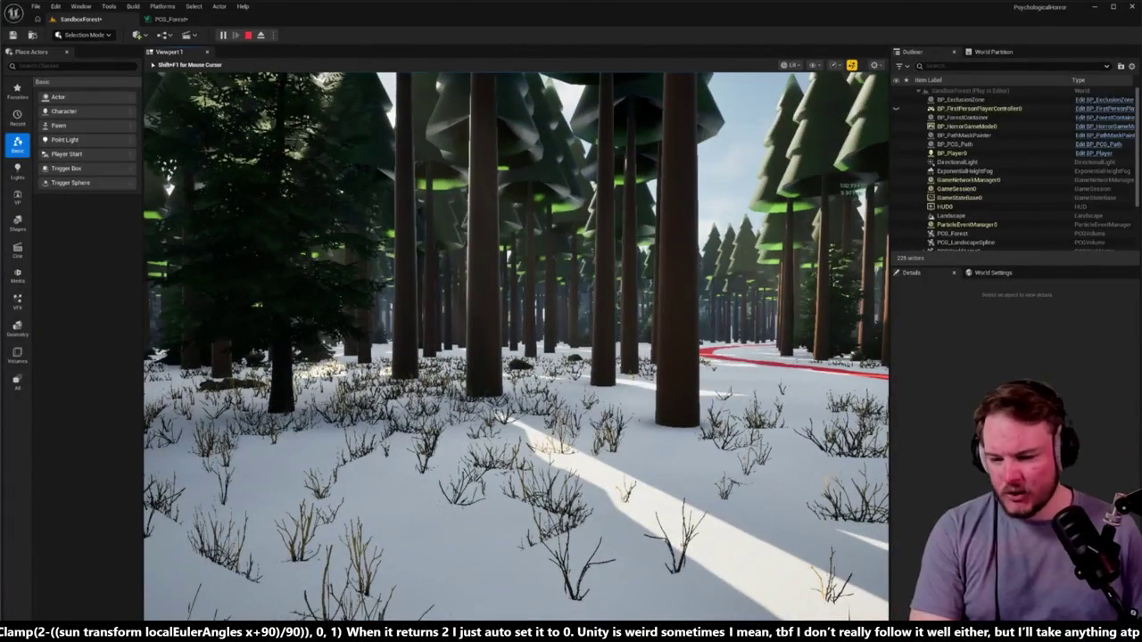
pyautogui.press('w')
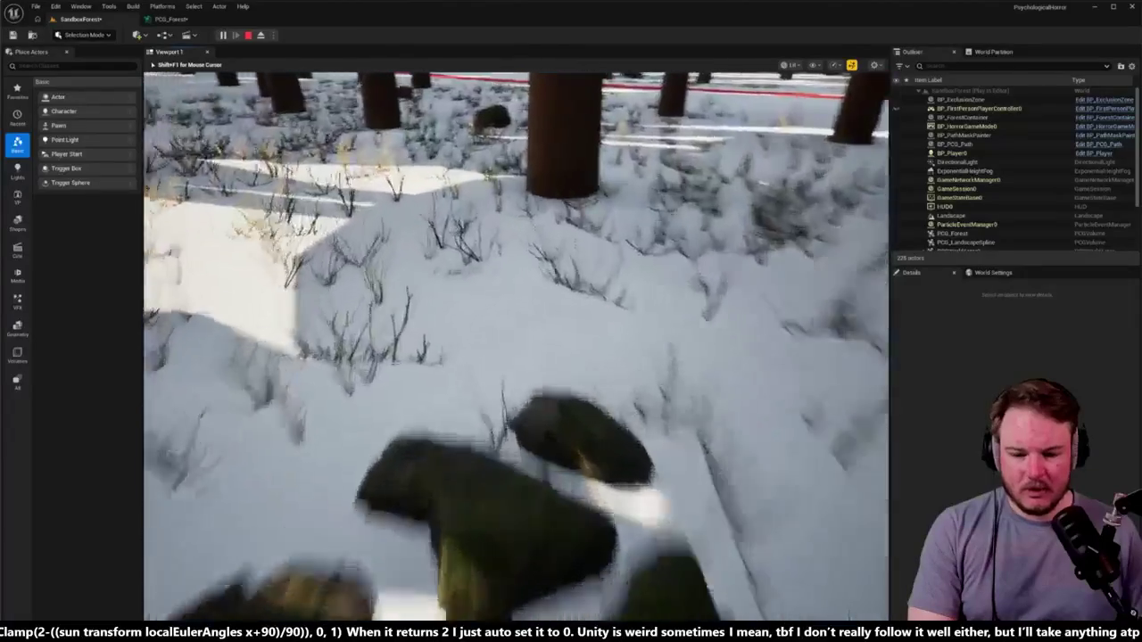
pyautogui.press('w')
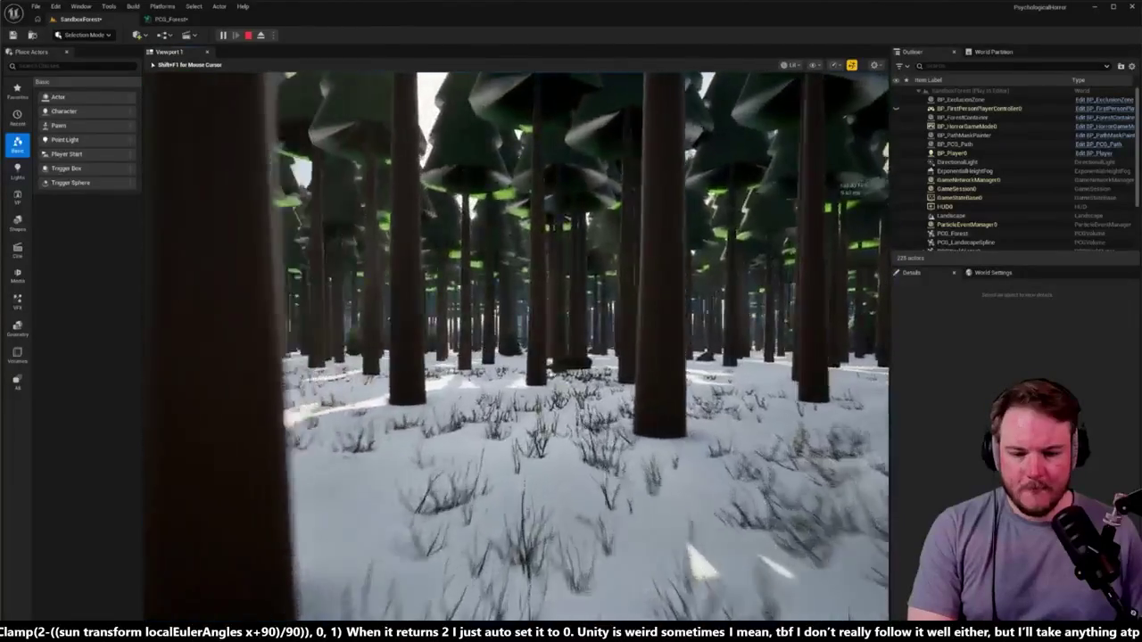
pyautogui.press('w')
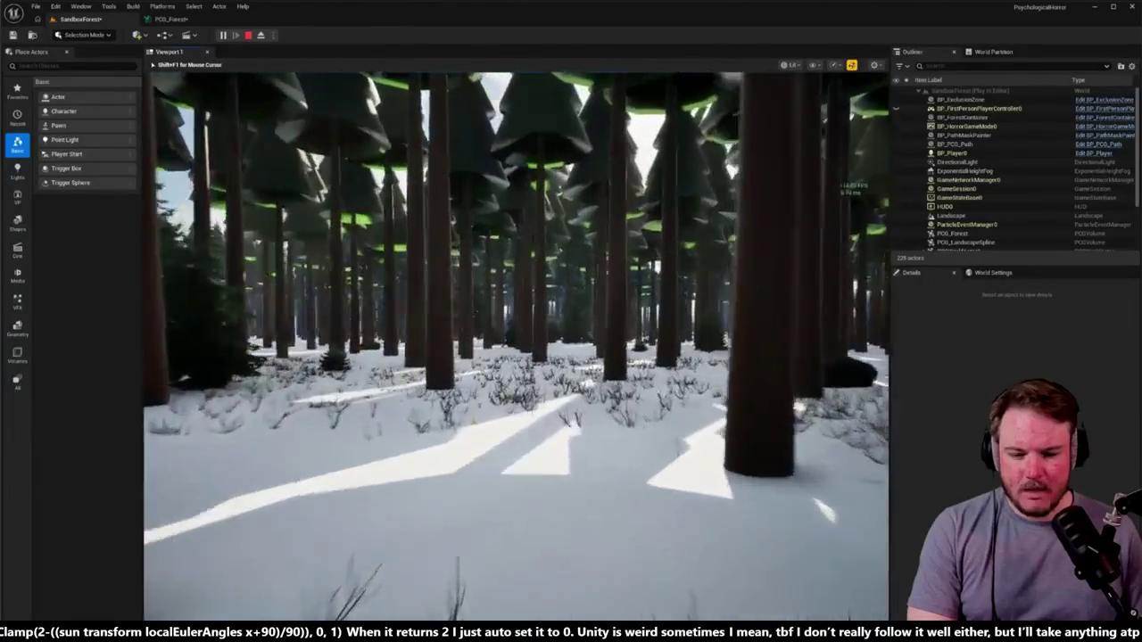
pyautogui.press('w')
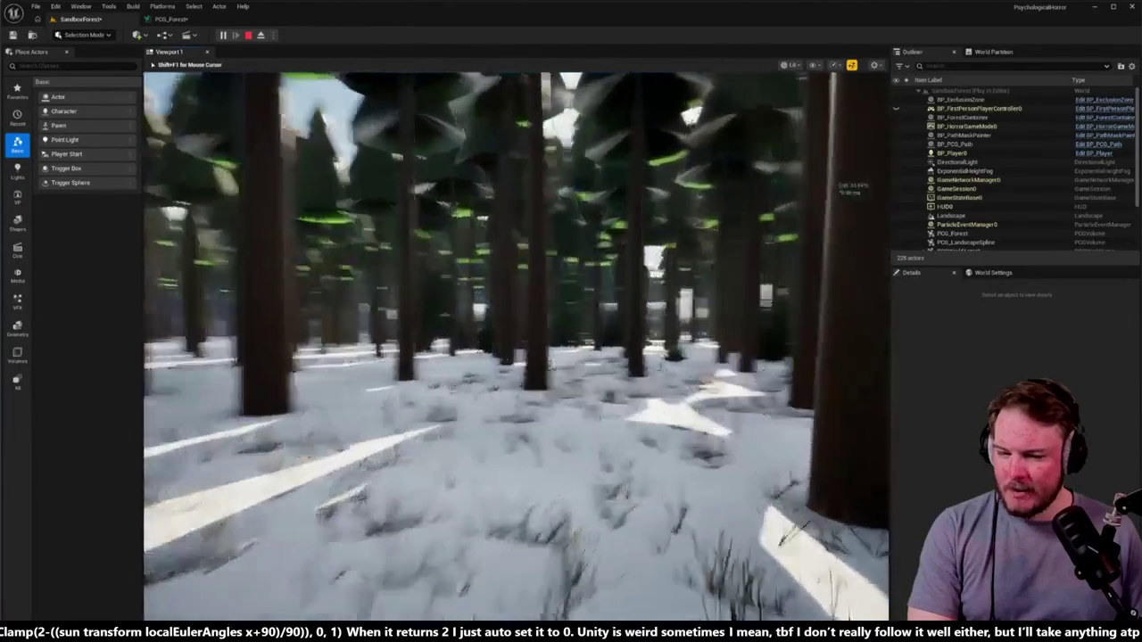
pyautogui.press('w')
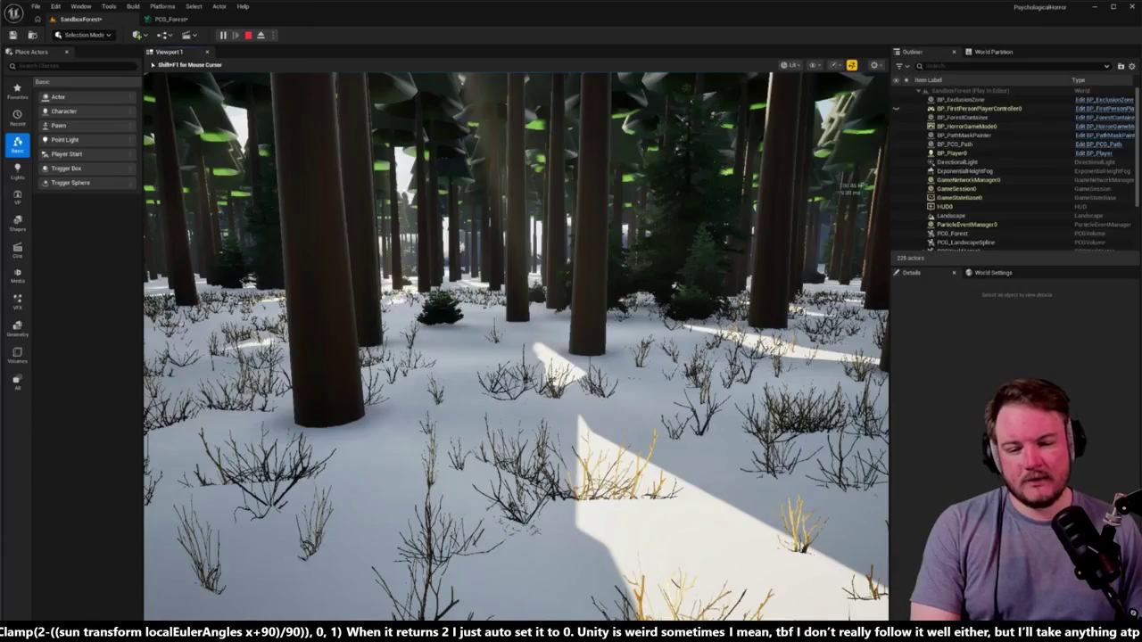
pyautogui.press('w')
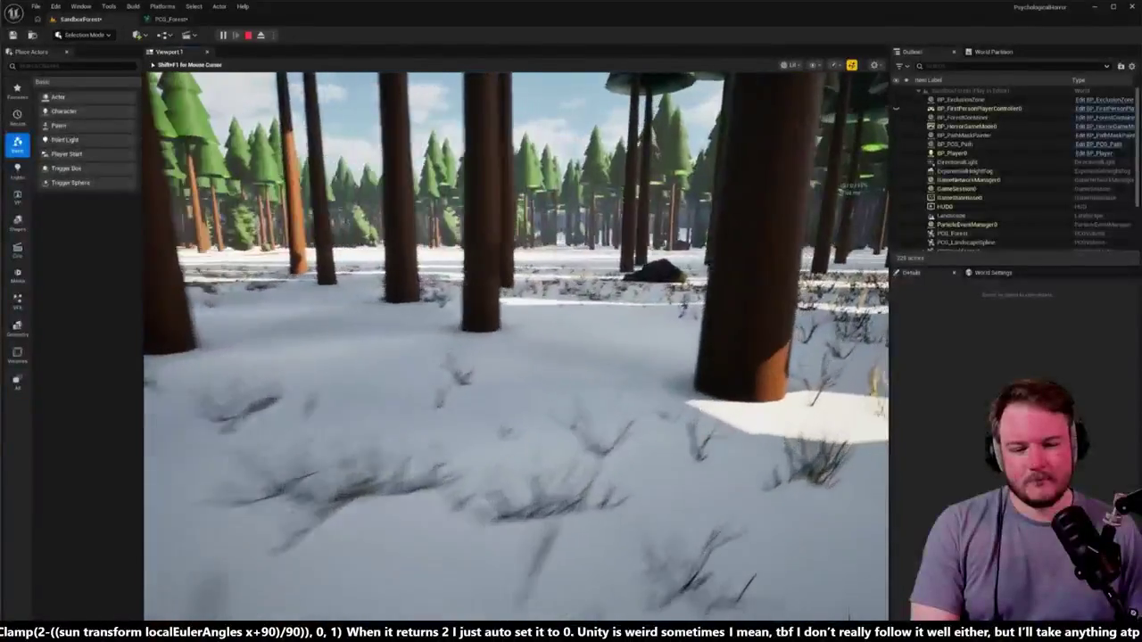
pyautogui.press('w')
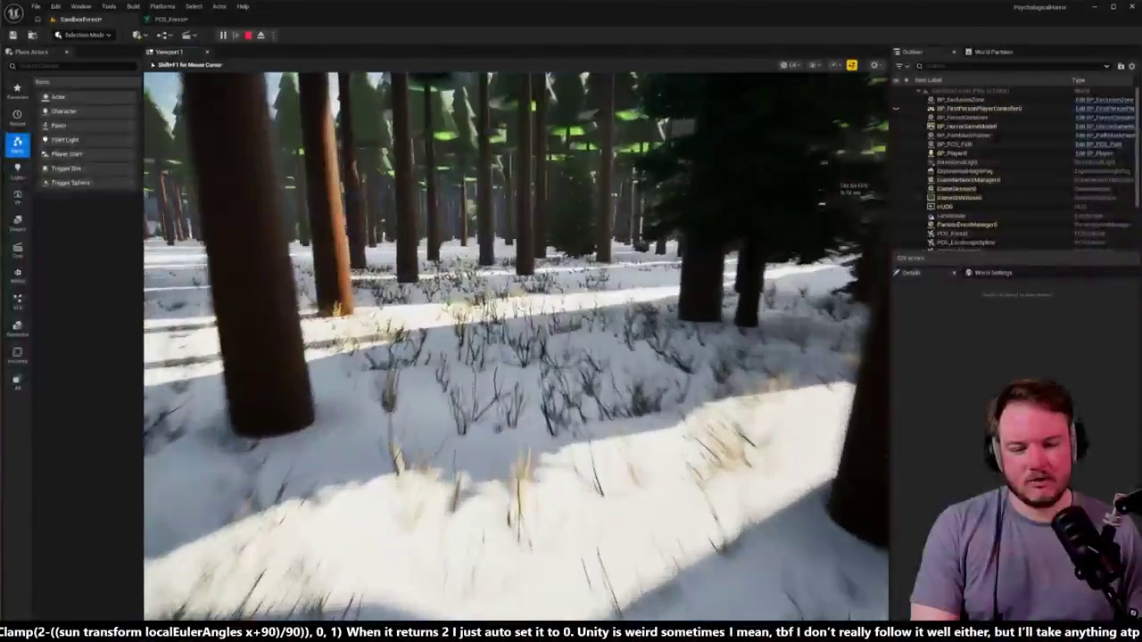
pyautogui.press('w')
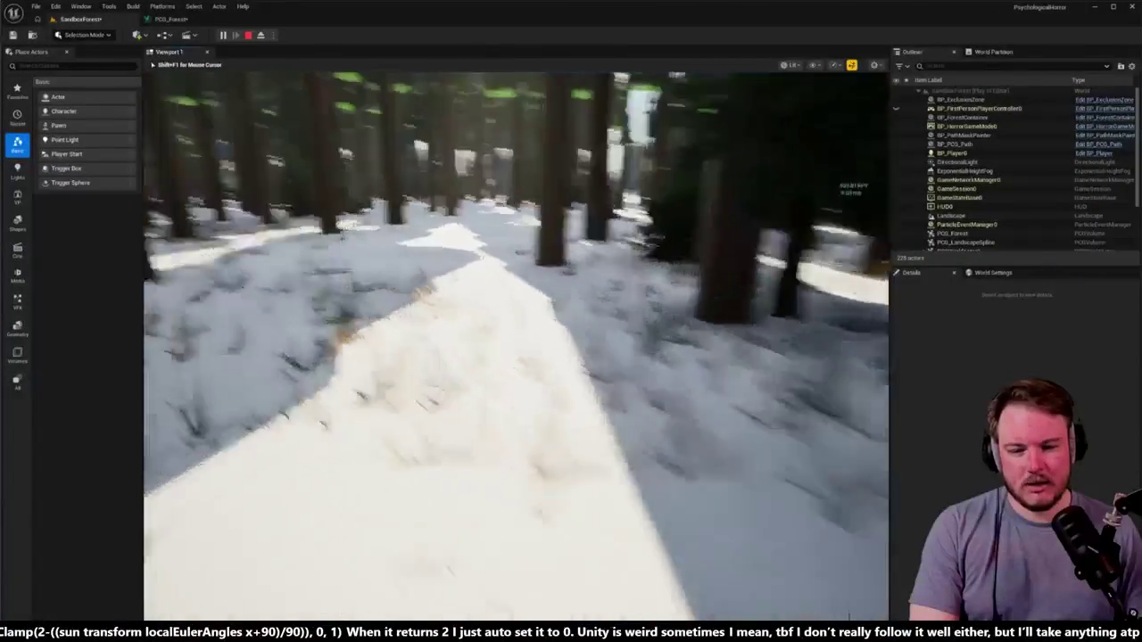
pyautogui.press('w')
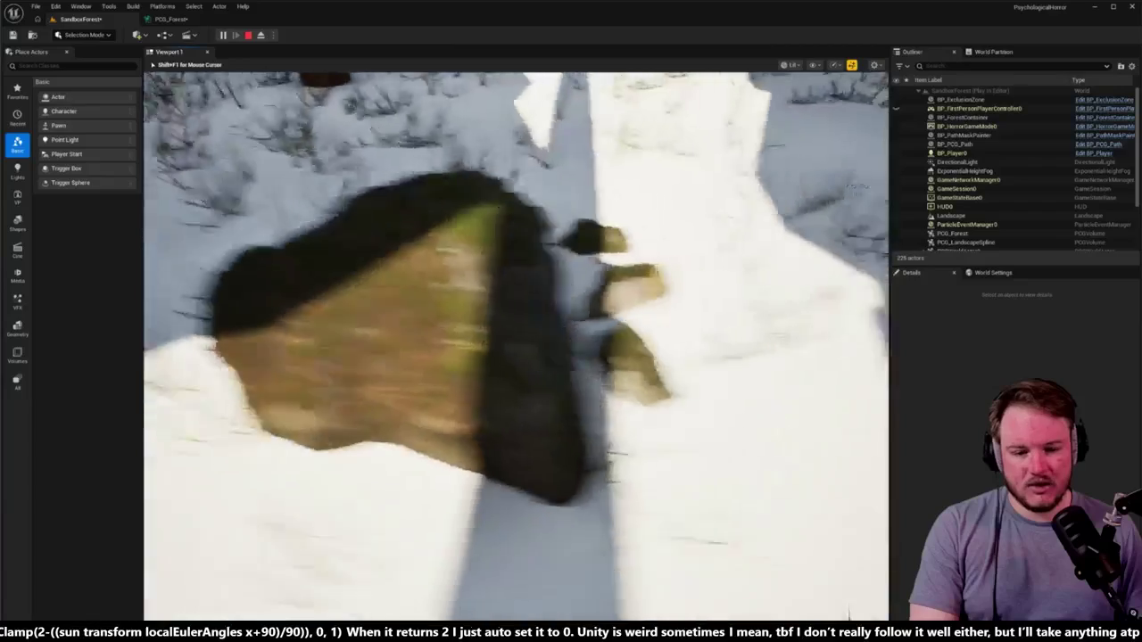
pyautogui.press('w')
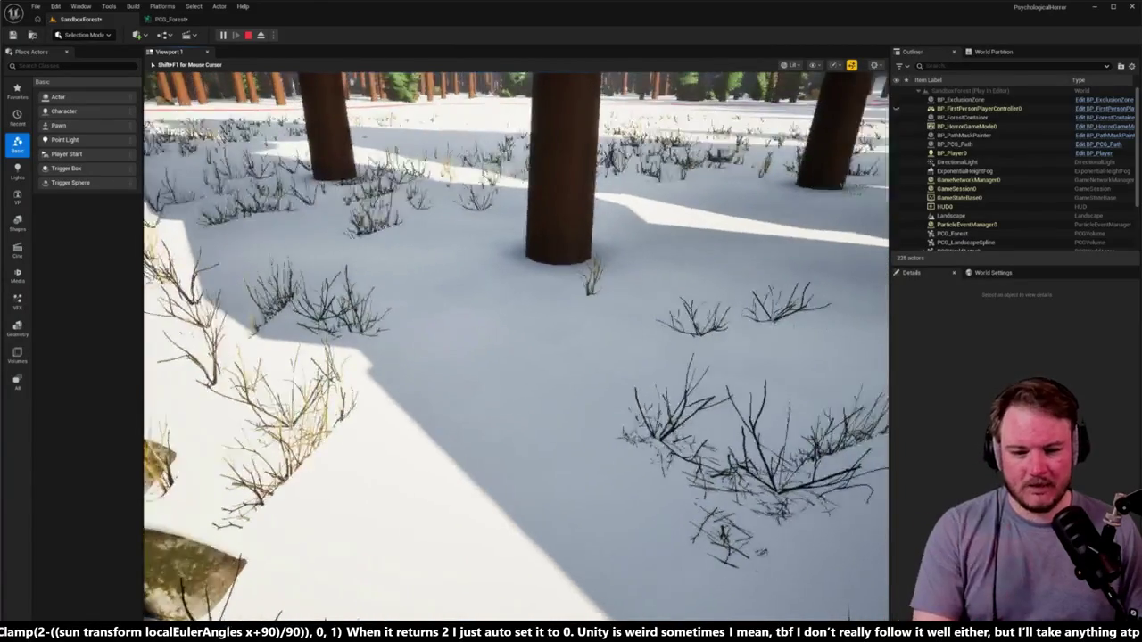
pyautogui.press('w')
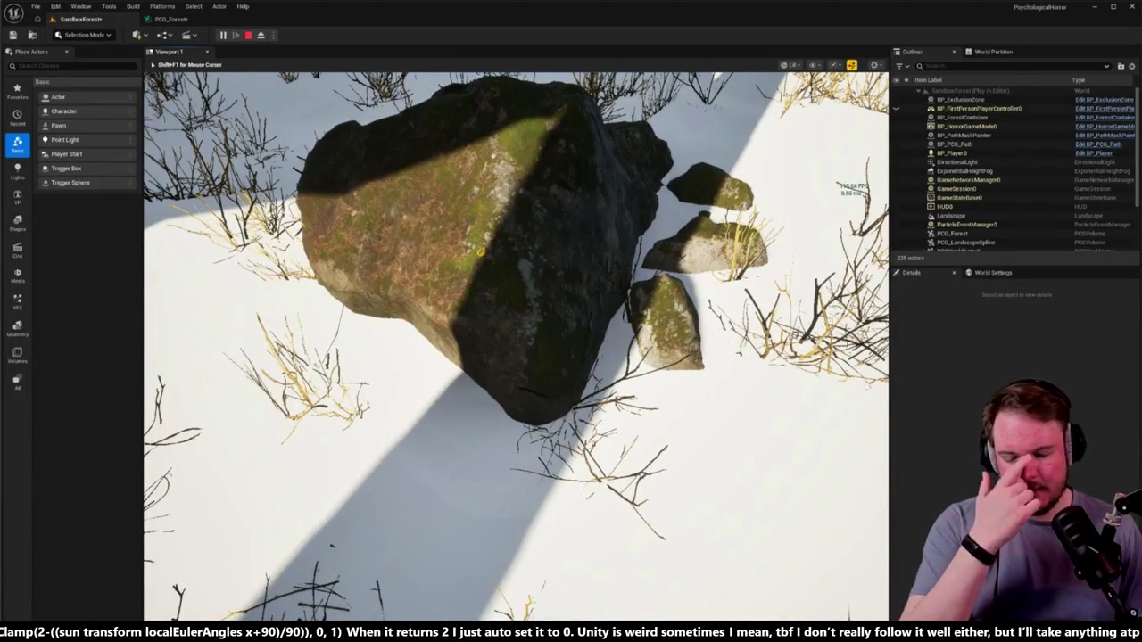
pyautogui.press('d')
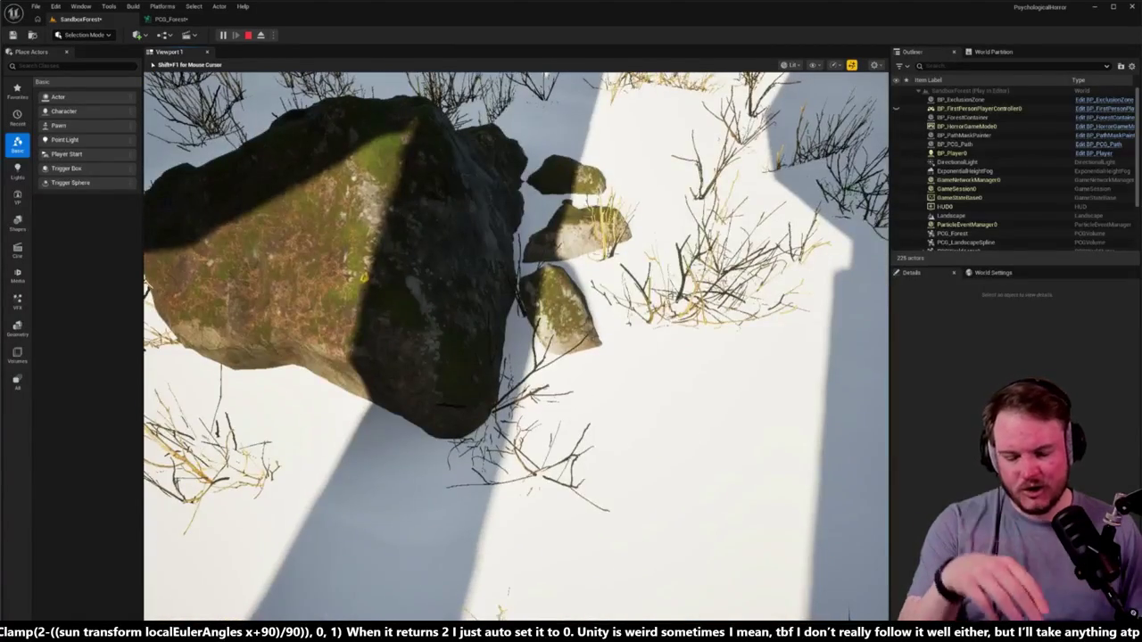
pyautogui.press('a')
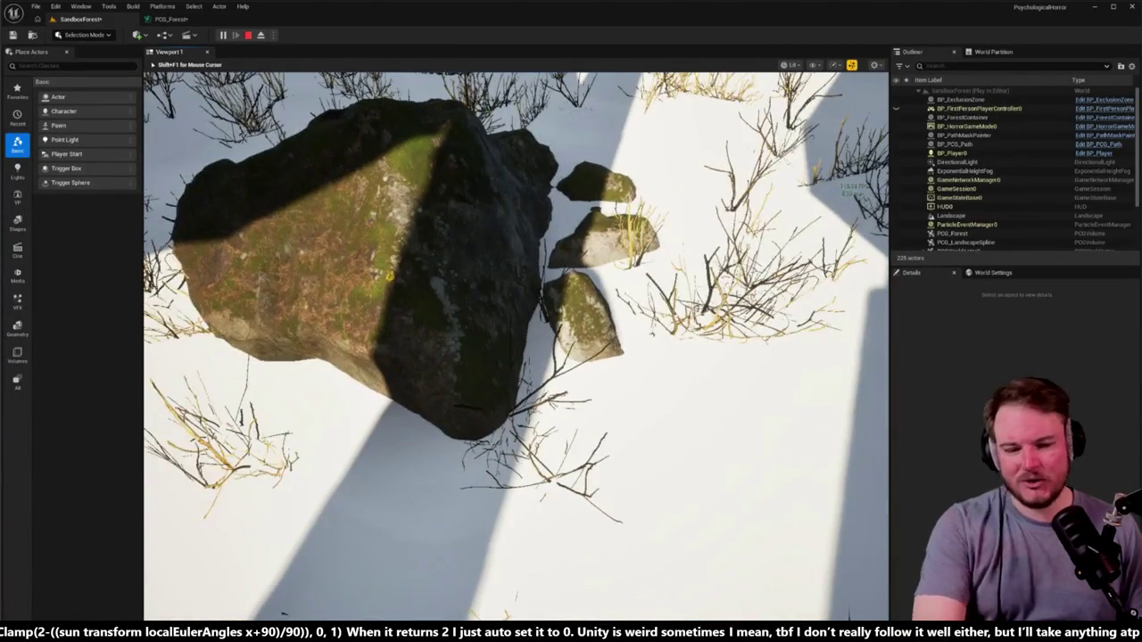
pyautogui.press('w')
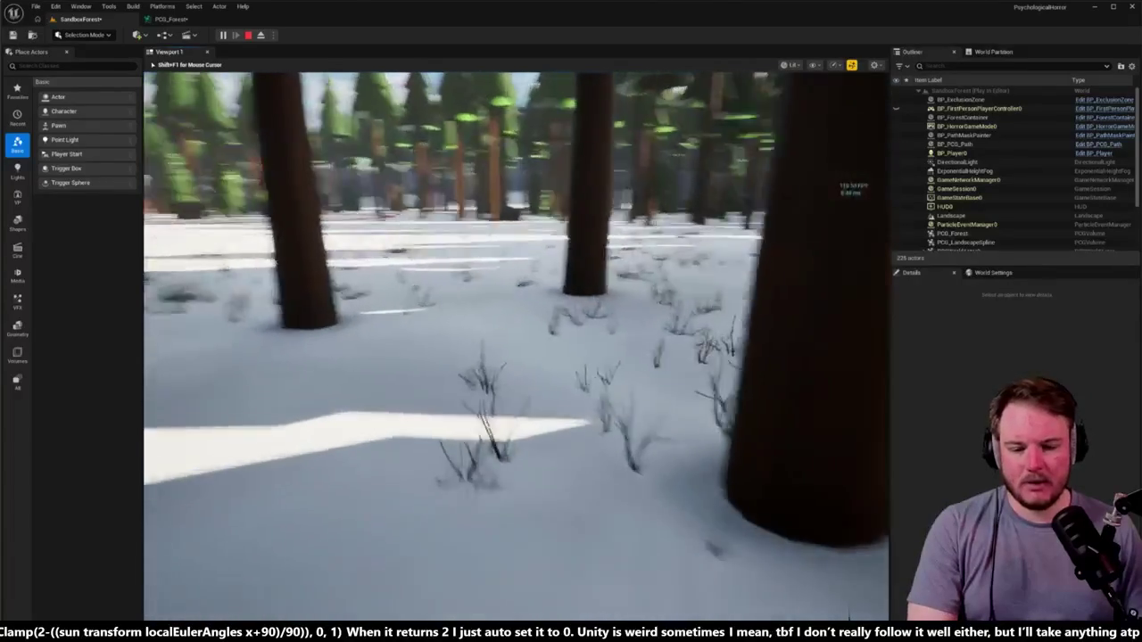
# Walk on through clearings and along the path, then exit play and switch to PCG_Forest.
pyautogui.moveTo(515, 346)
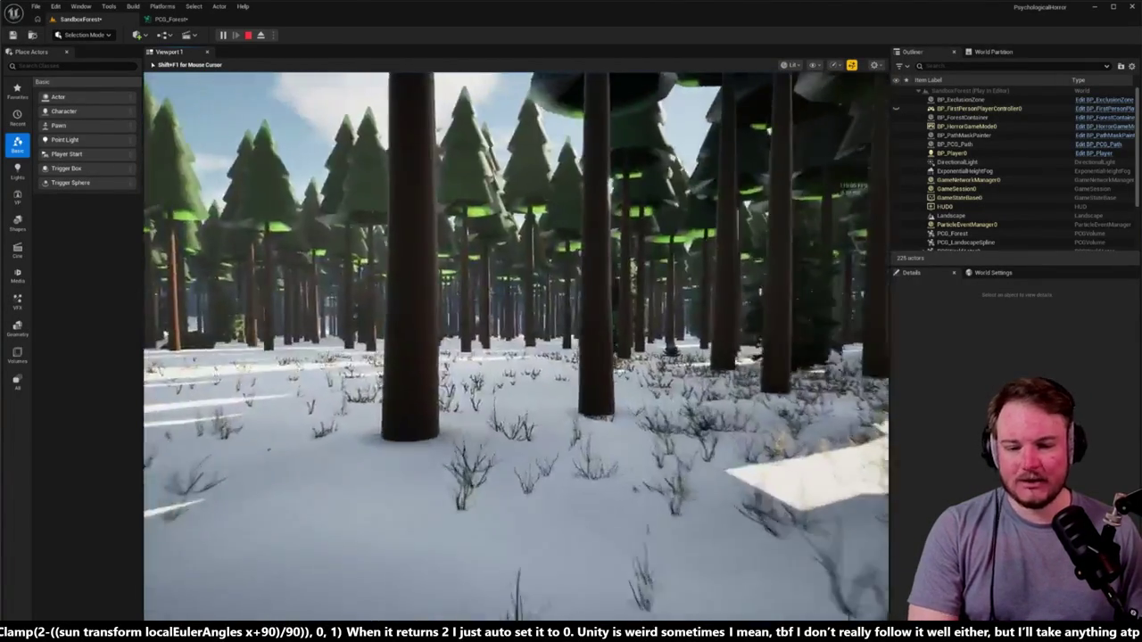
pyautogui.press('w')
pyautogui.press('w')
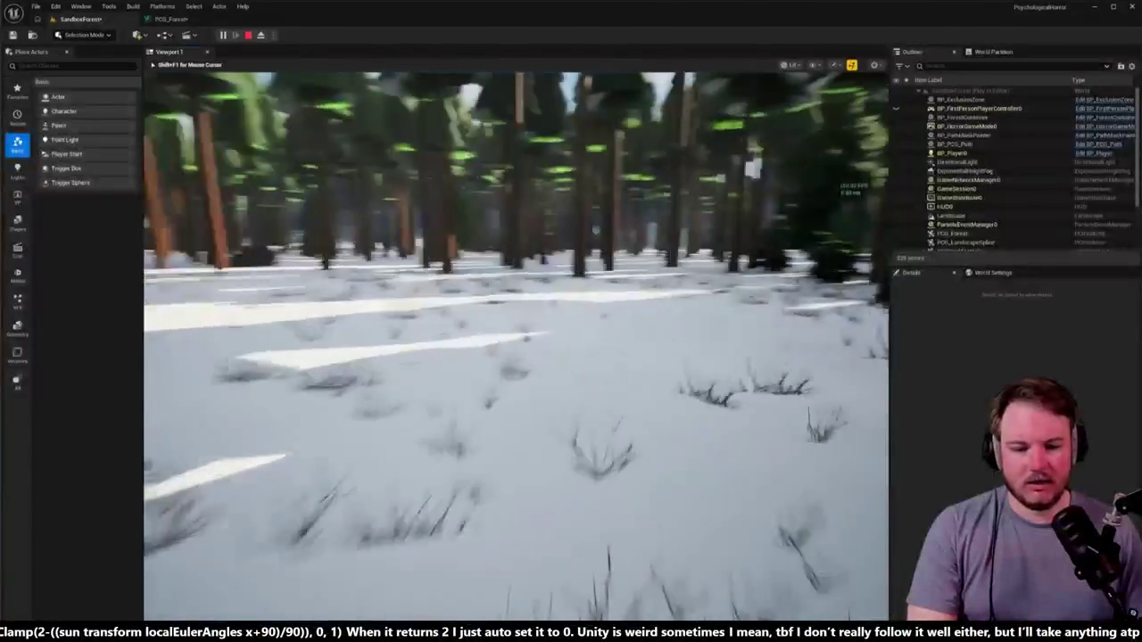
pyautogui.press('w')
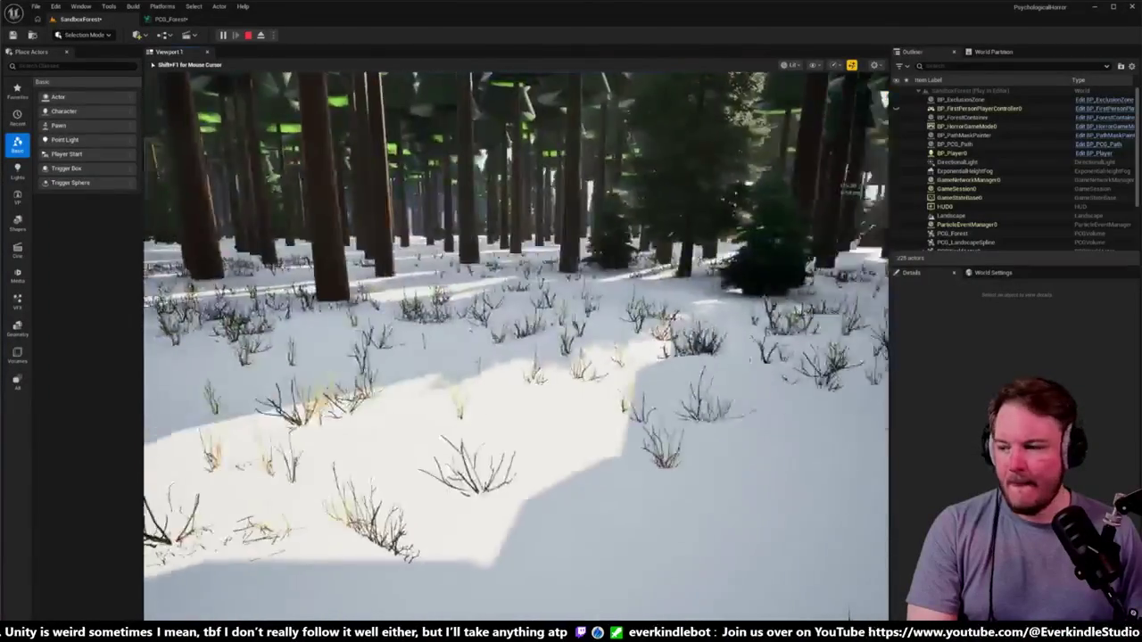
pyautogui.press('w')
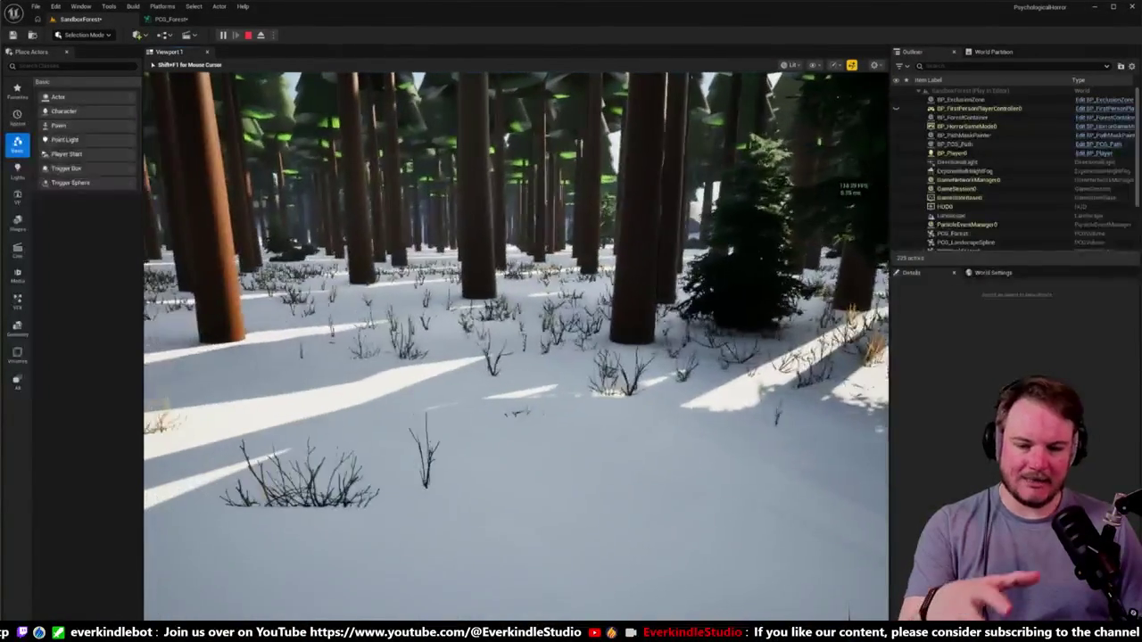
pyautogui.press('w')
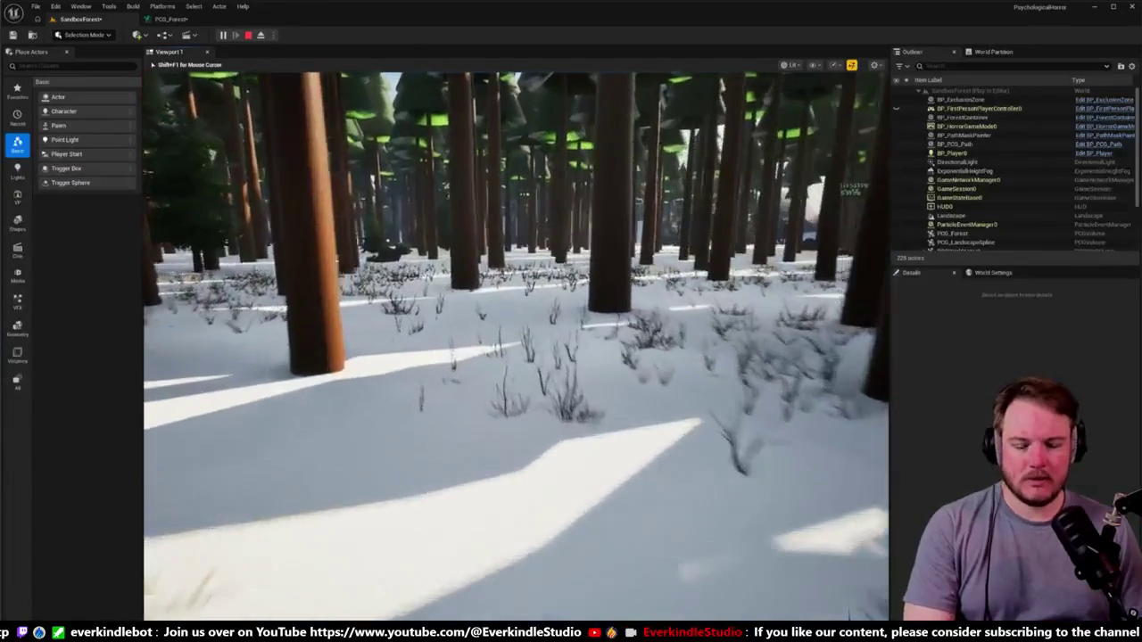
pyautogui.press('w')
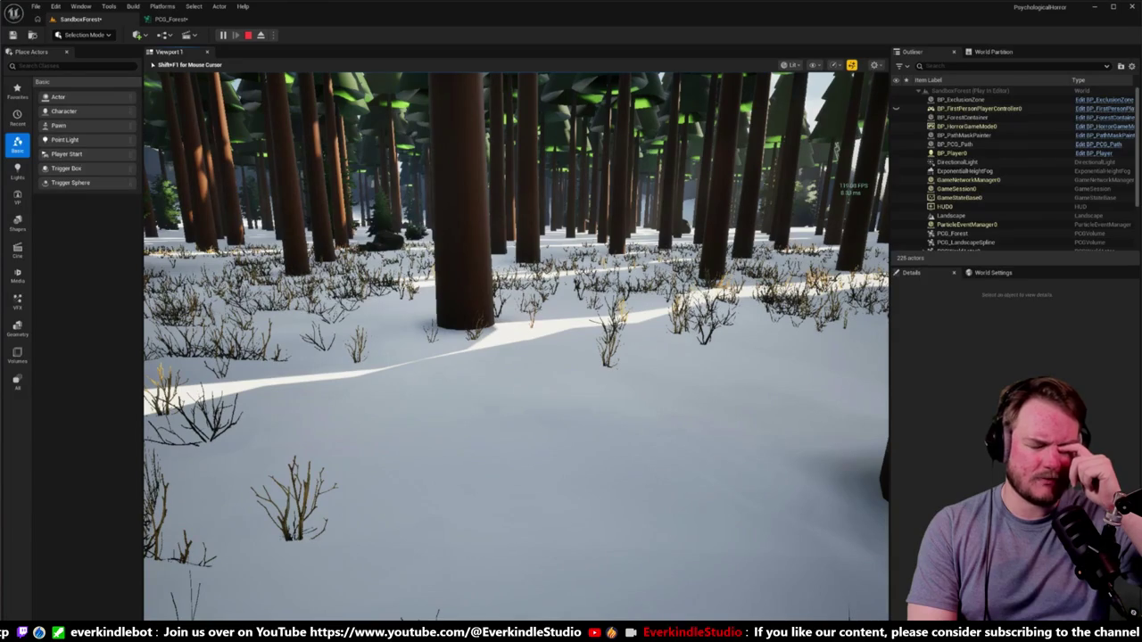
pyautogui.press('w')
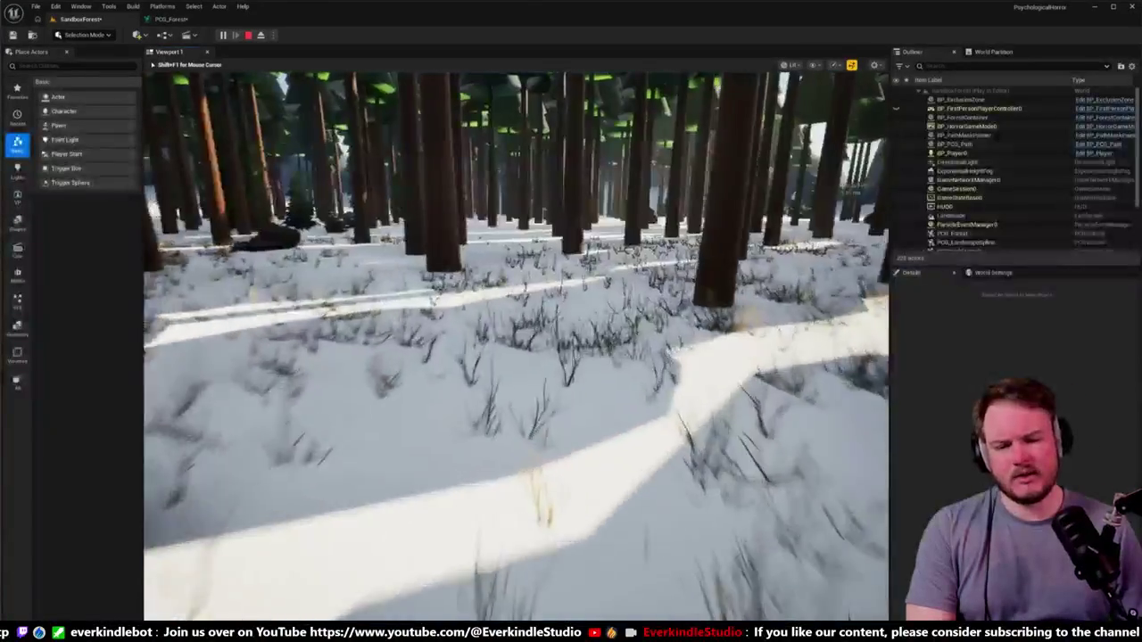
pyautogui.press('w')
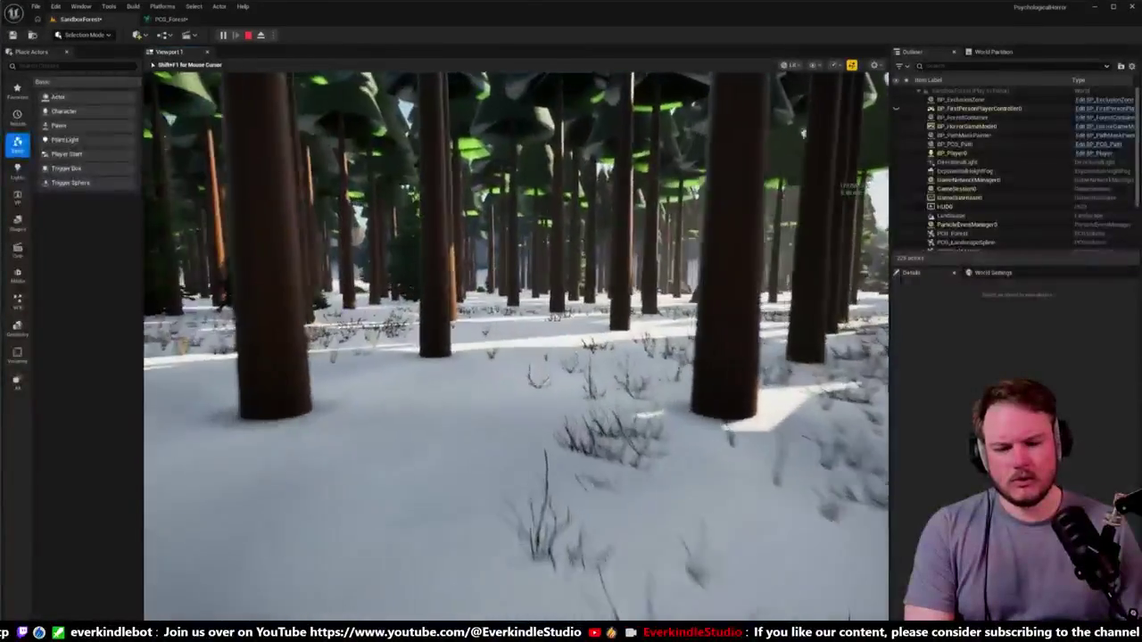
pyautogui.press('w')
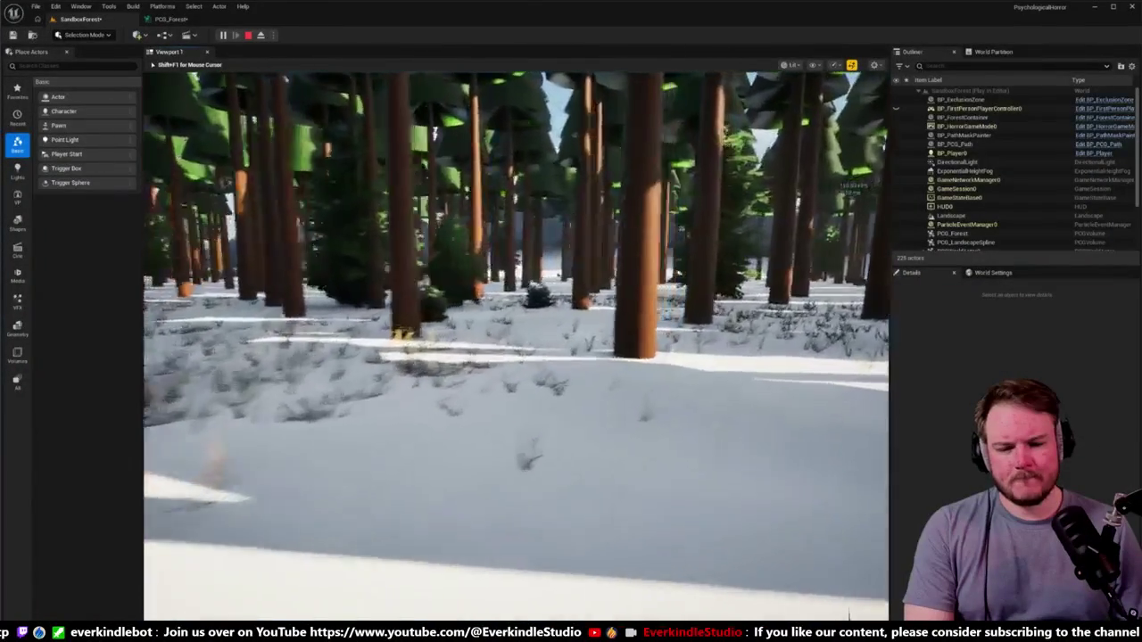
pyautogui.press('w')
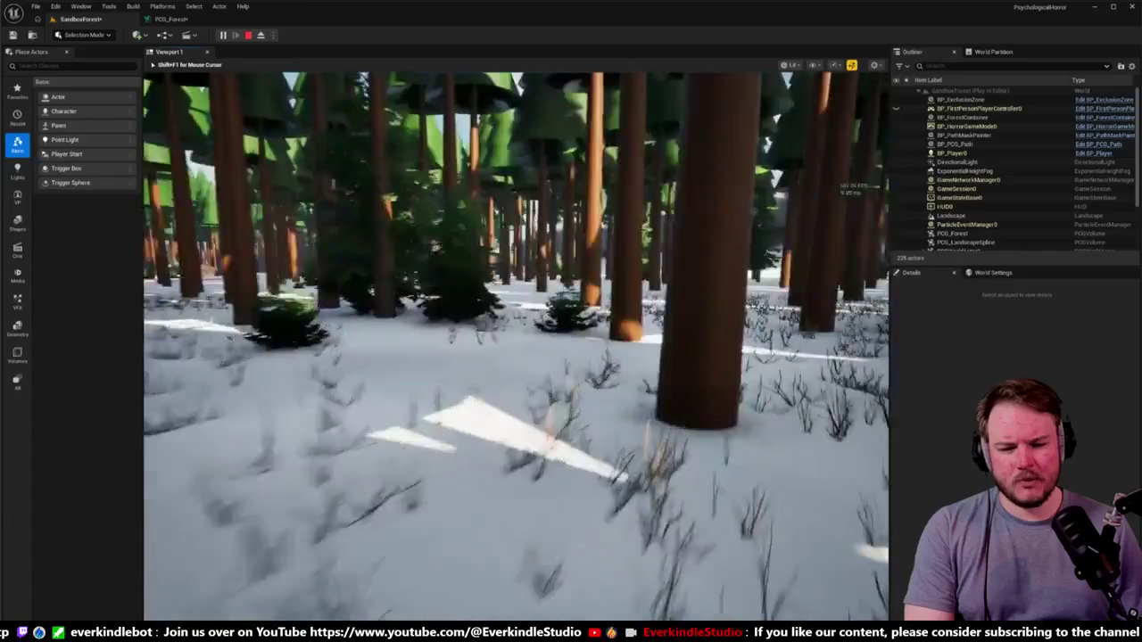
pyautogui.press('w')
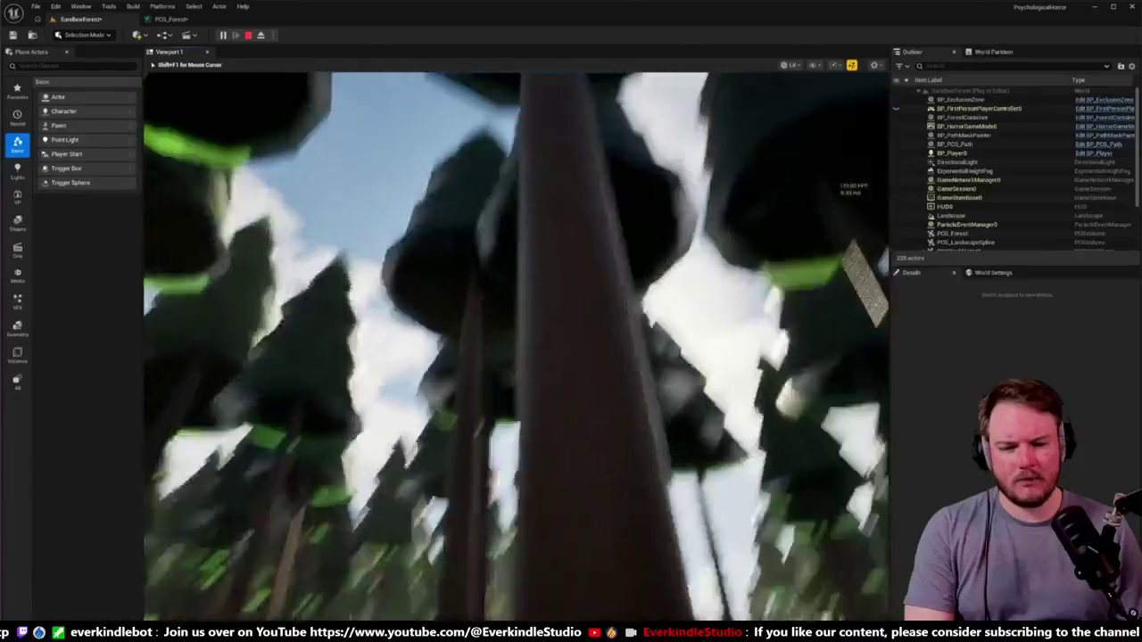
pyautogui.press('w')
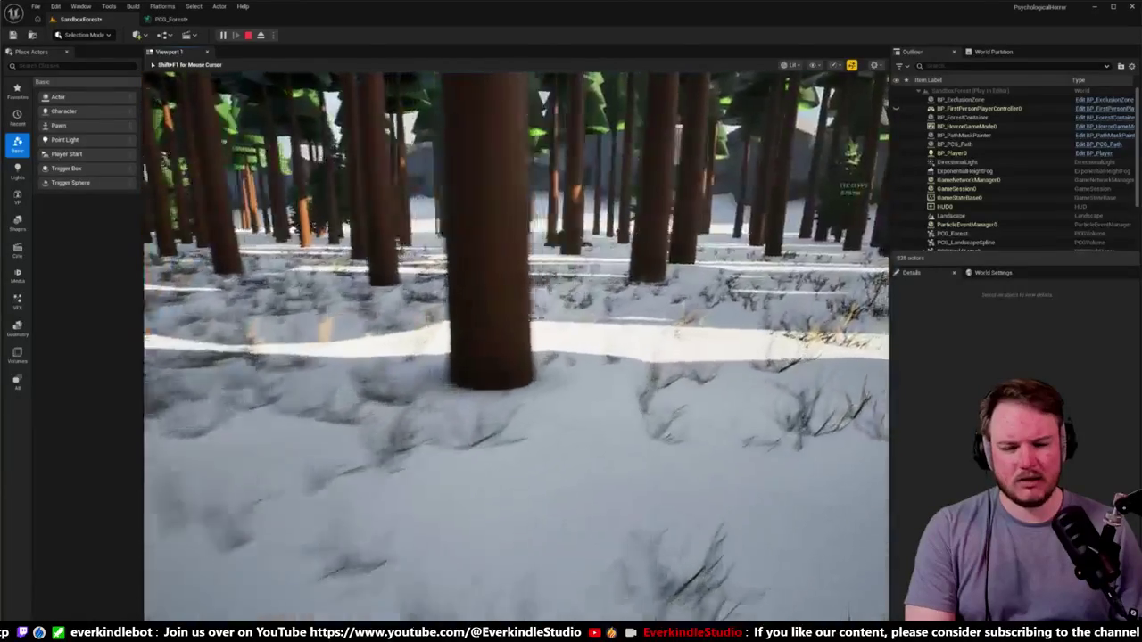
pyautogui.press('w')
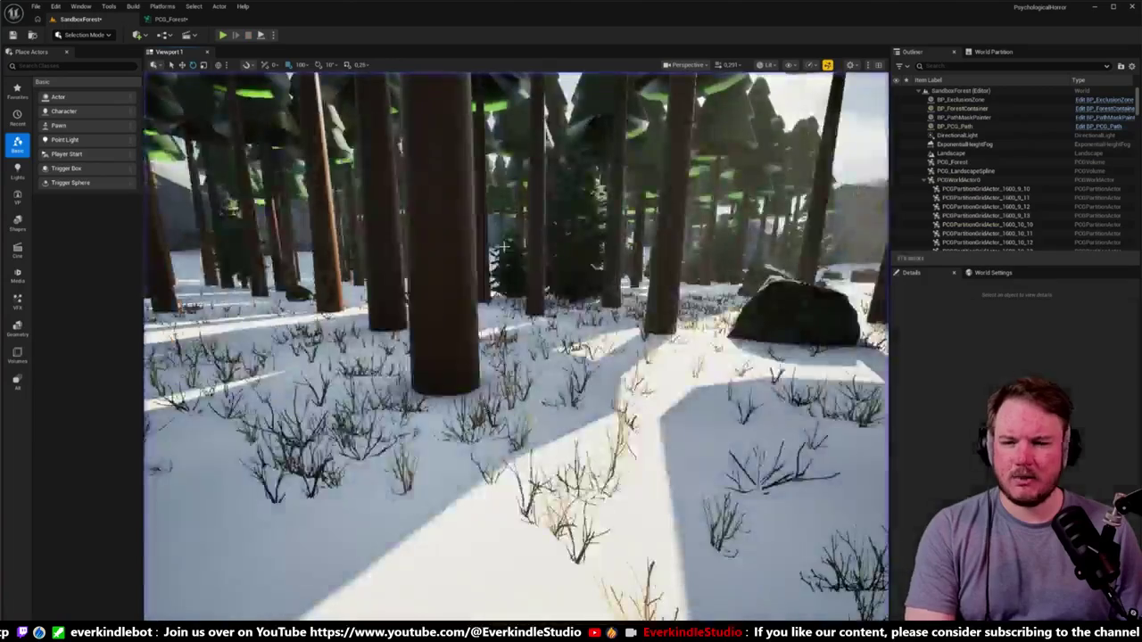
pyautogui.hotkey('shift', 'F1')
pyautogui.click(174, 19)
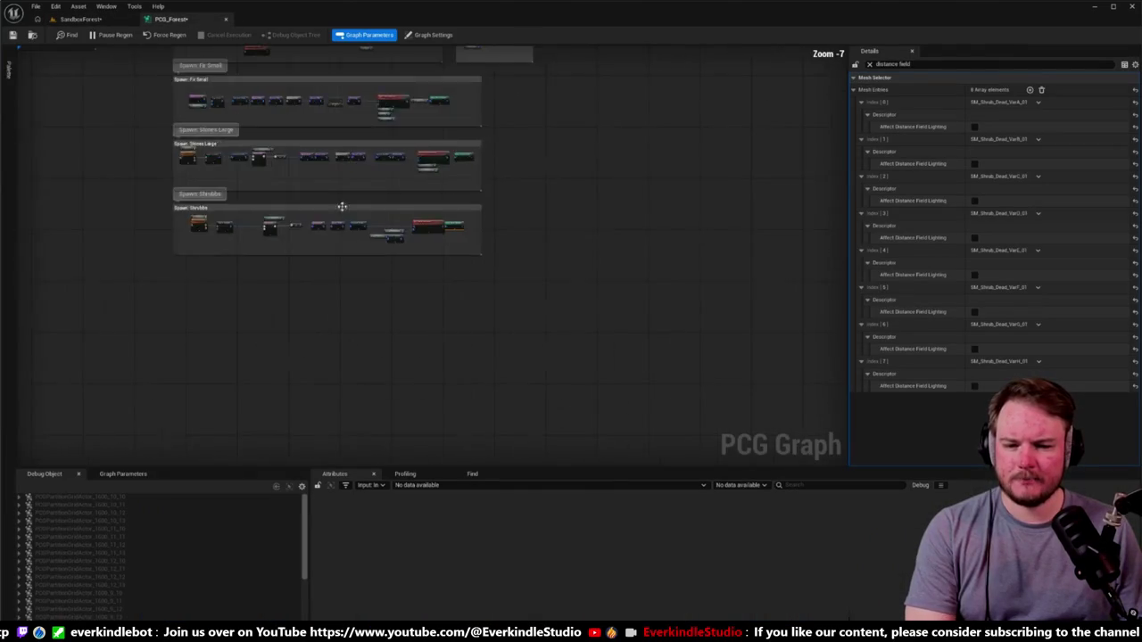
# Raise the Fir Large Surface Sampler's Points Per Squared Meter from 0.2 to 0.4.
pyautogui.moveTo(342, 206); pyautogui.dragTo(385, 178)
pyautogui.scroll(5, 347, 132)
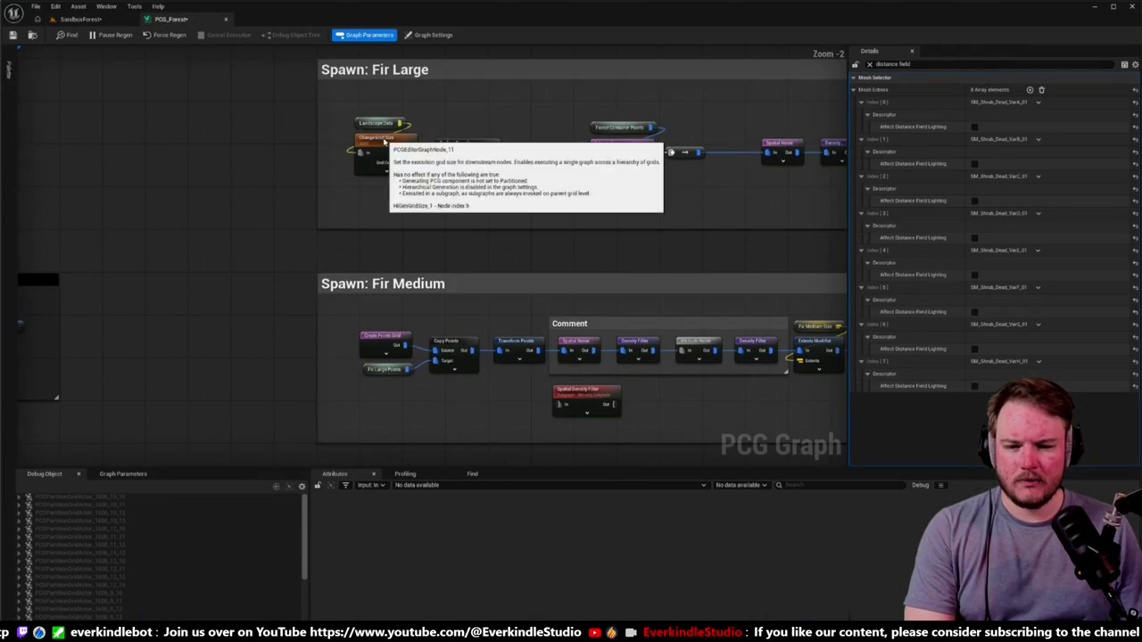
pyautogui.click(464, 152)
pyautogui.click(866, 66)
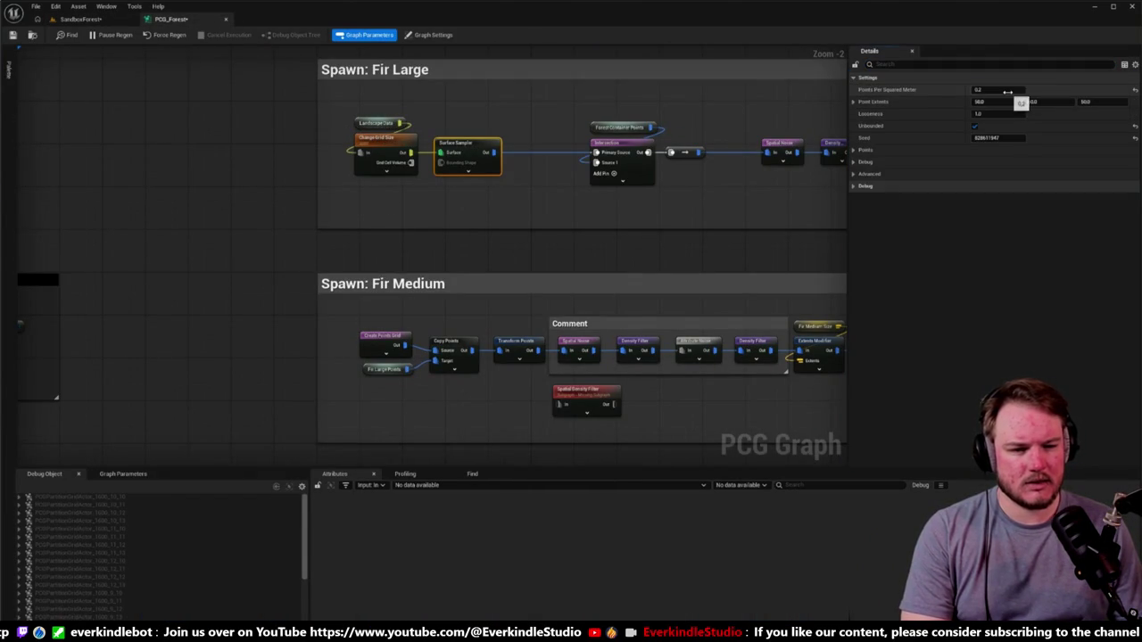
pyautogui.click(1017, 89)
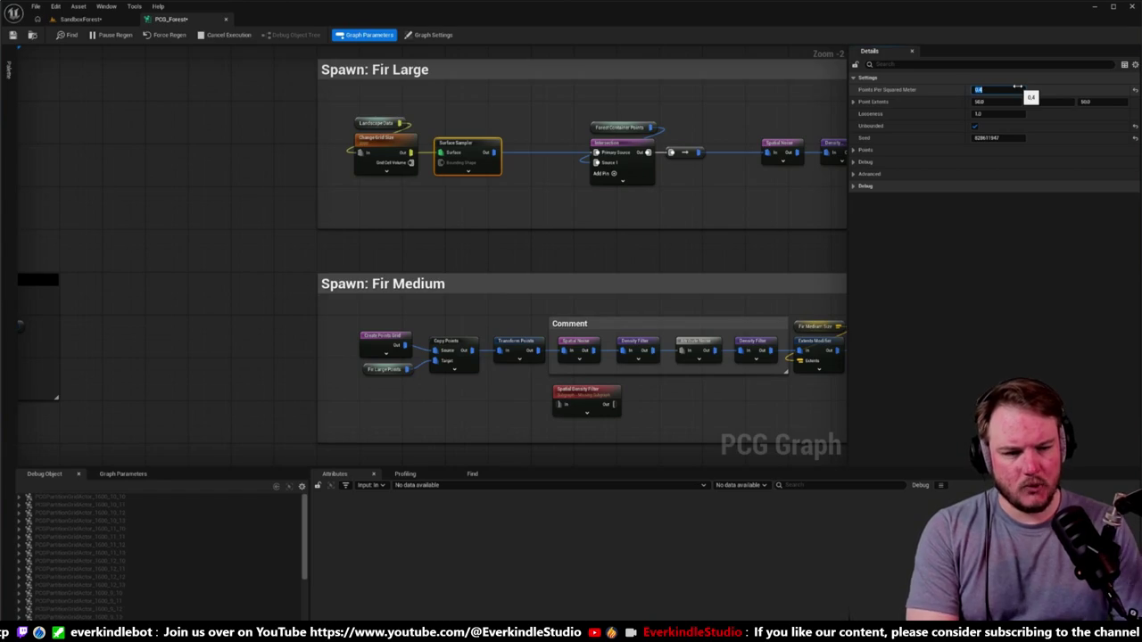
pyautogui.press('Return')
pyautogui.scroll(-4, 276, 291)
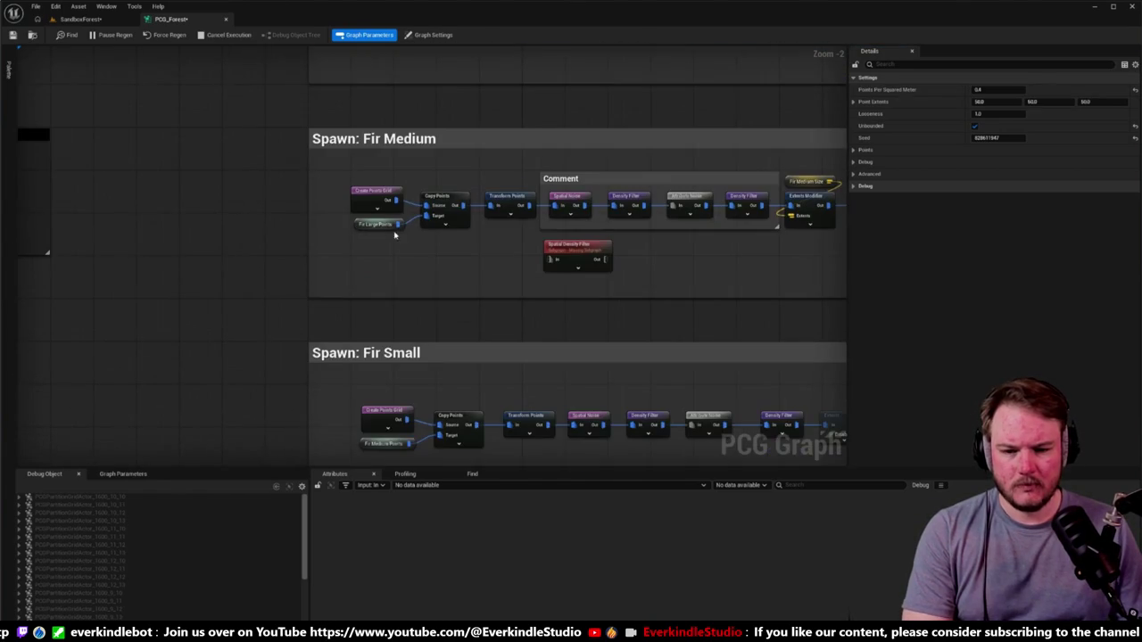
pyautogui.click(385, 190)
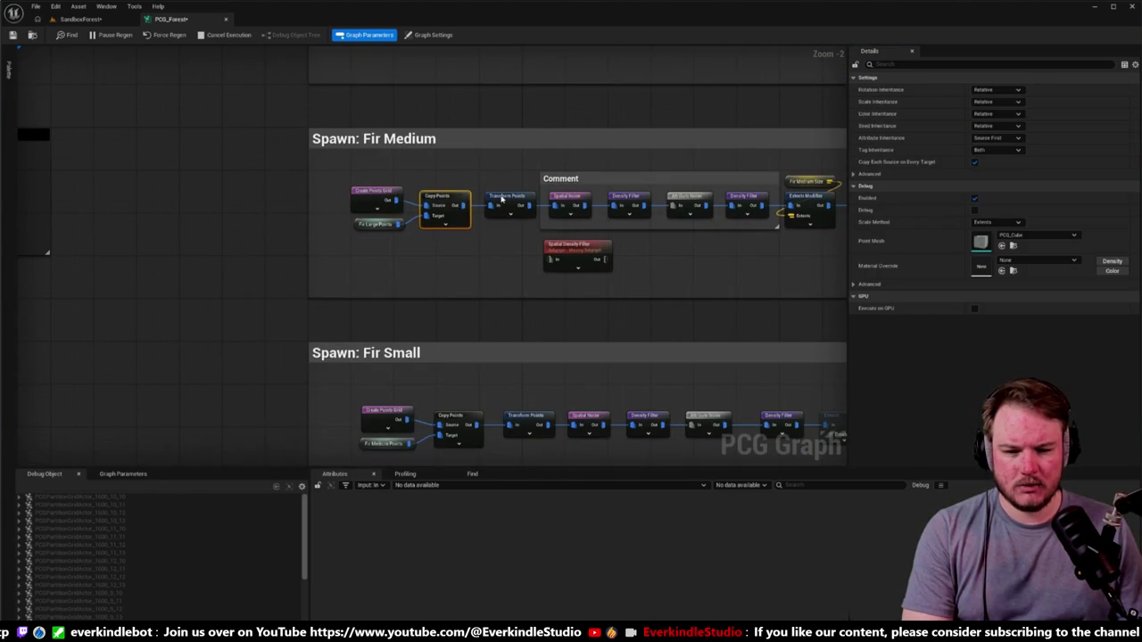
# Pan along the Fir Medium spawn chain to inspect it, then return to the SandboxForest level.
pyautogui.moveTo(433, 262)
pyautogui.mouseDown()
pyautogui.moveTo(269, 295)
pyautogui.moveTo(405, 294)
pyautogui.mouseUp()
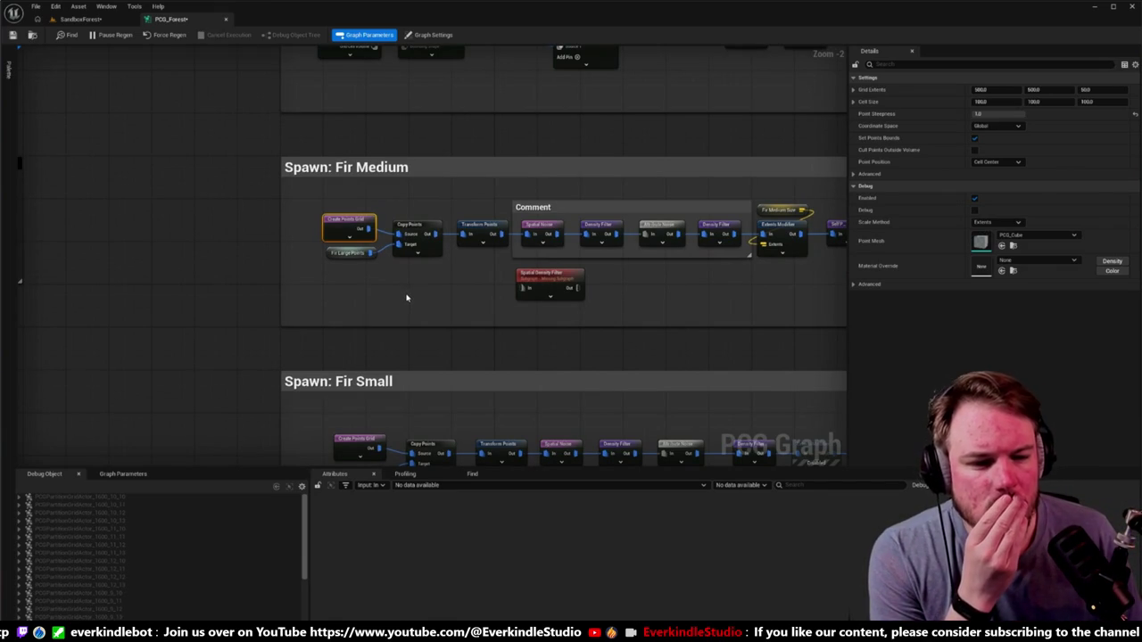
pyautogui.moveTo(412, 300); pyautogui.dragTo(302, 295)
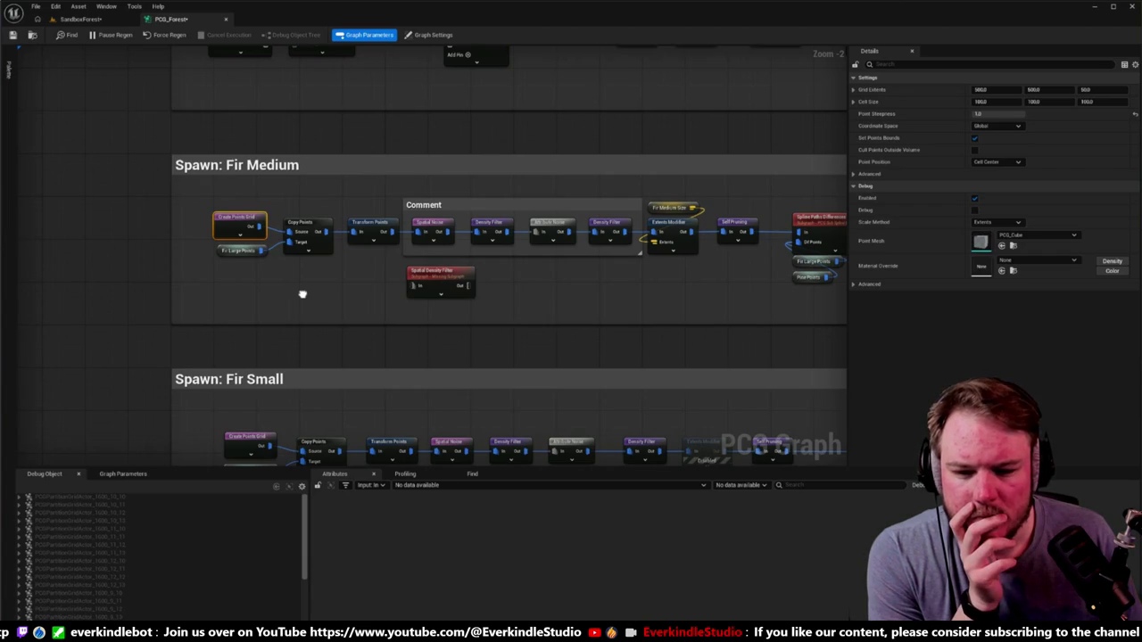
pyautogui.moveTo(303, 294); pyautogui.dragTo(296, 295)
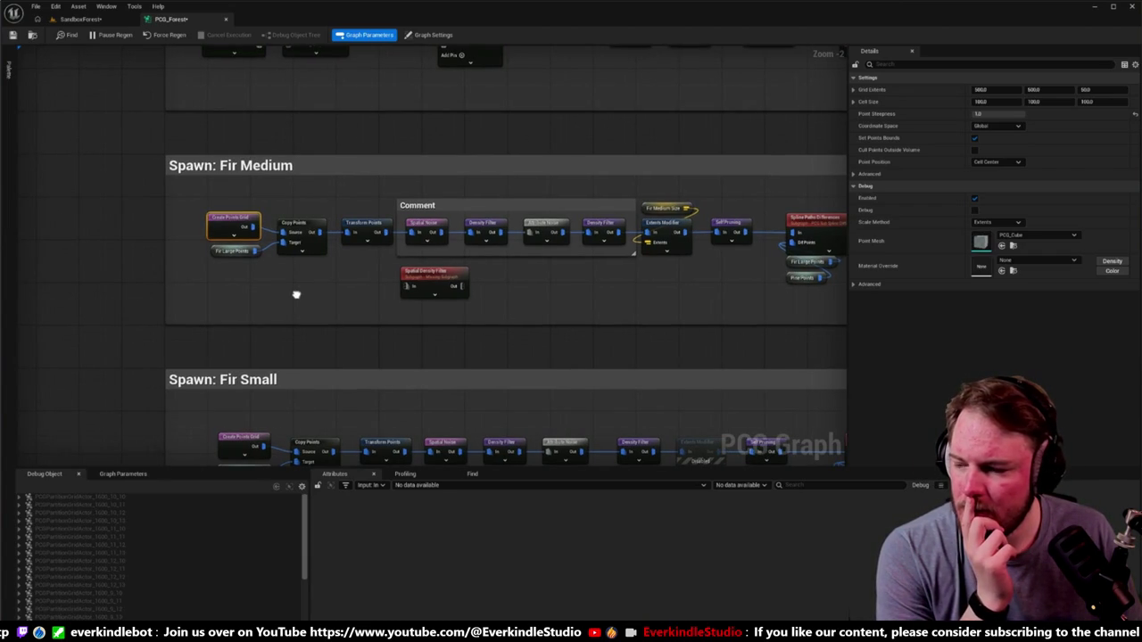
pyautogui.moveTo(296, 294); pyautogui.dragTo(297, 295)
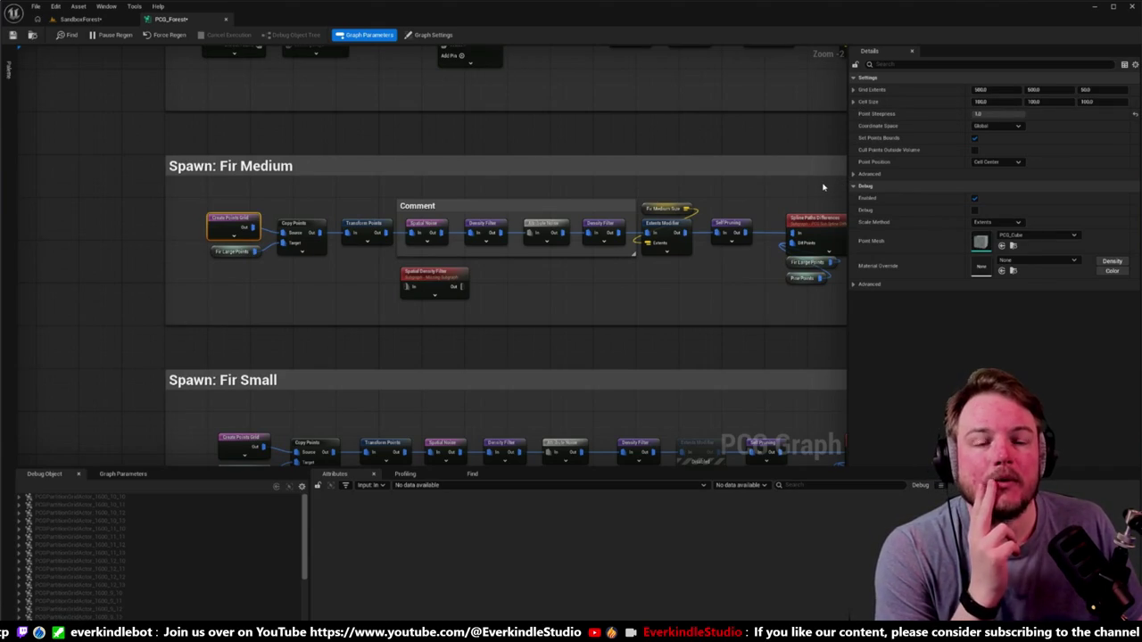
pyautogui.click(80, 19)
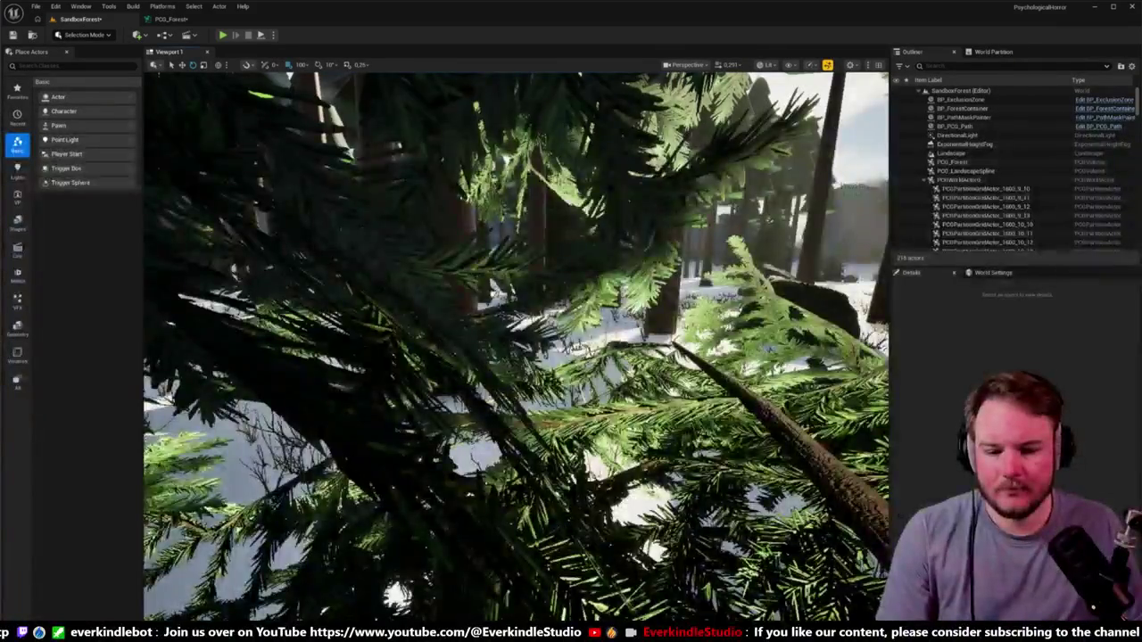
# Fly the camera forward among the tree trunks and launch Play in Editor with Alt+P.
pyautogui.press('w')
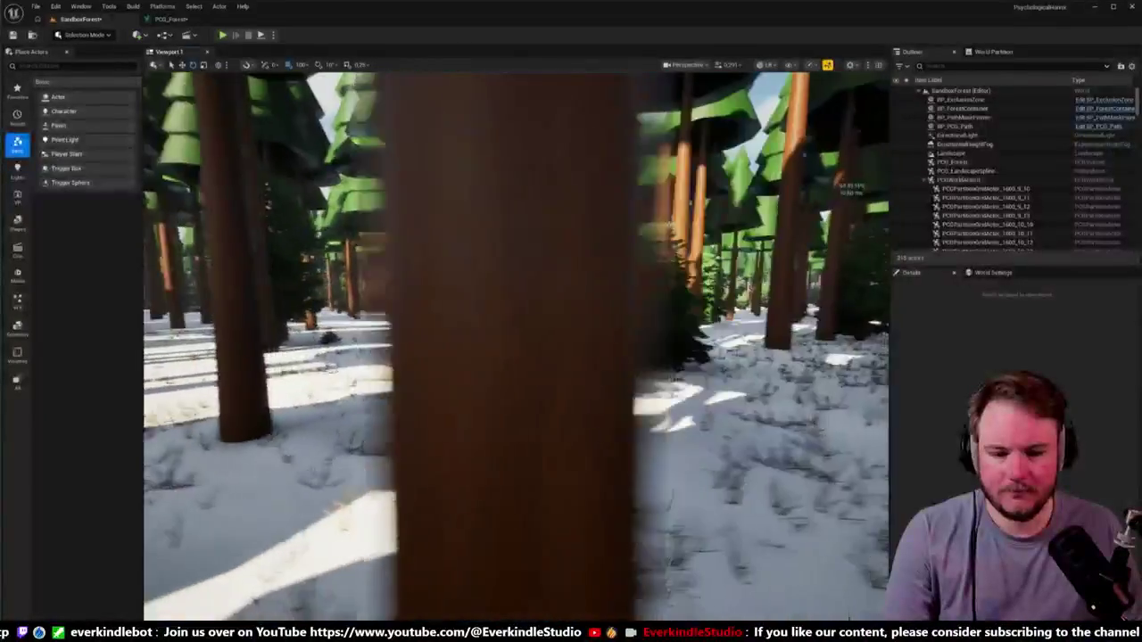
pyautogui.press('w')
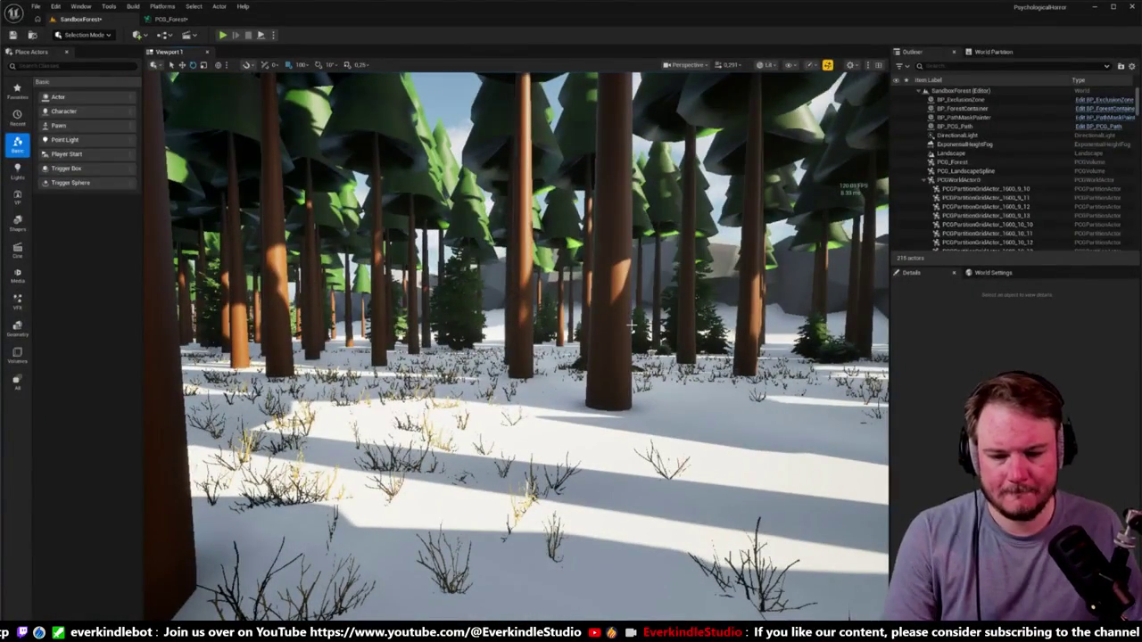
pyautogui.hotkey('alt', 'p')
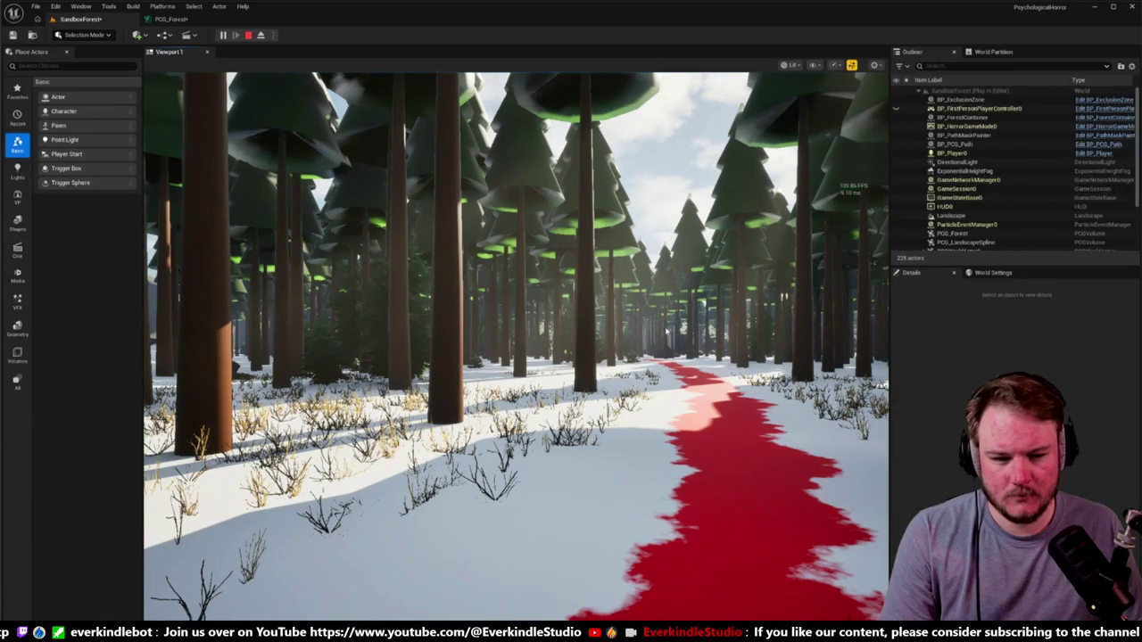
# Walk along and beside the red path up to a small bush, then end the play session.
pyautogui.press('w')
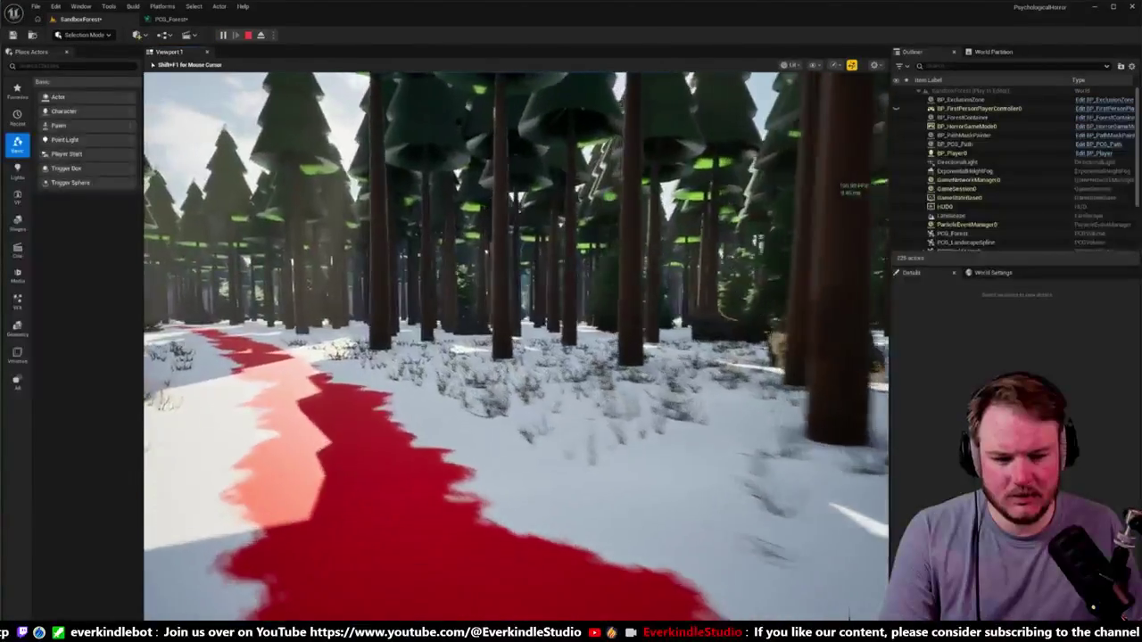
pyautogui.press('w')
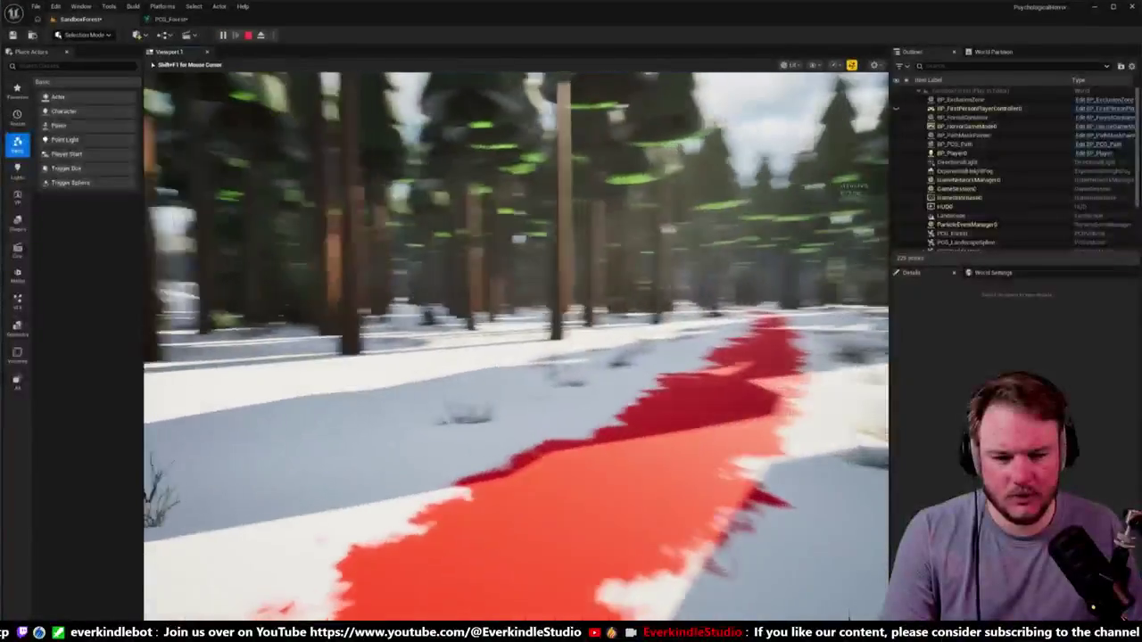
pyautogui.press('w')
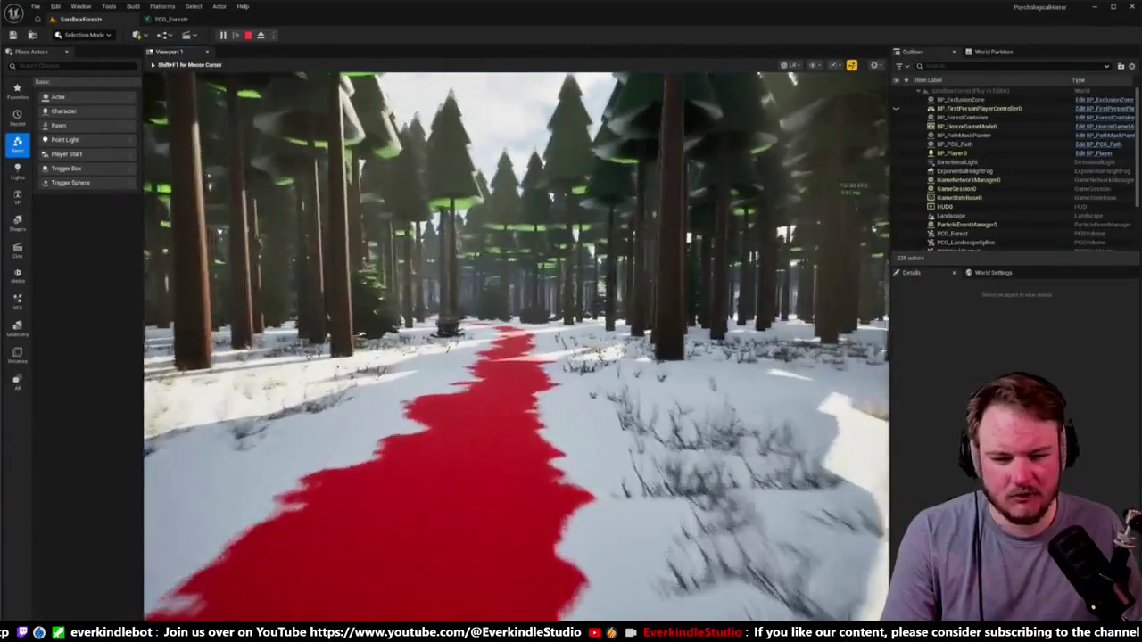
pyautogui.press('w')
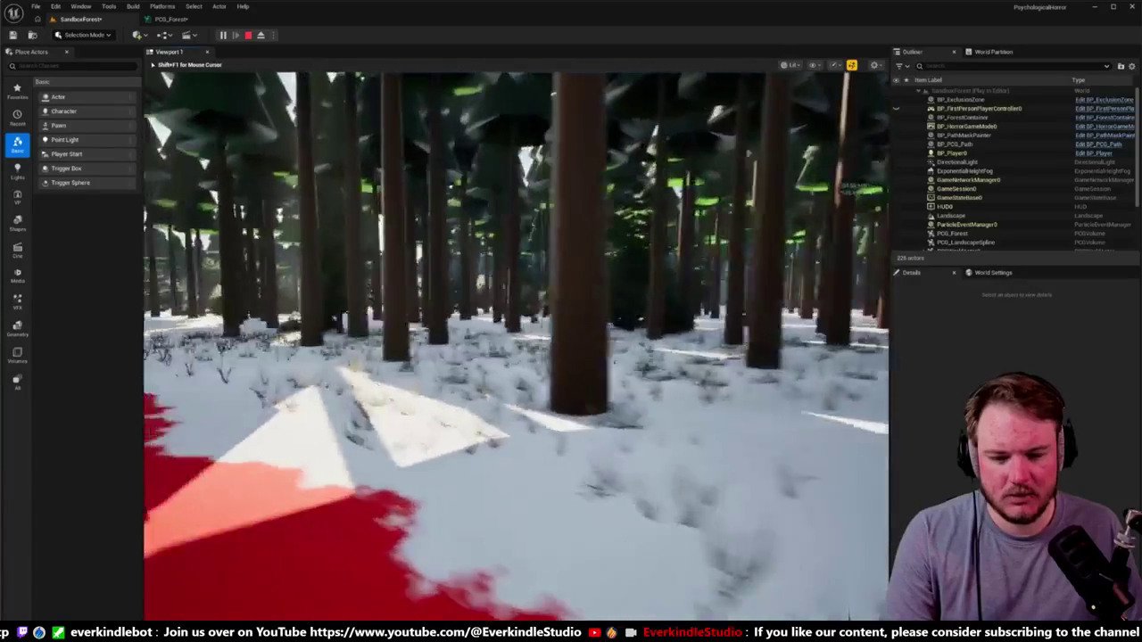
pyautogui.press('w')
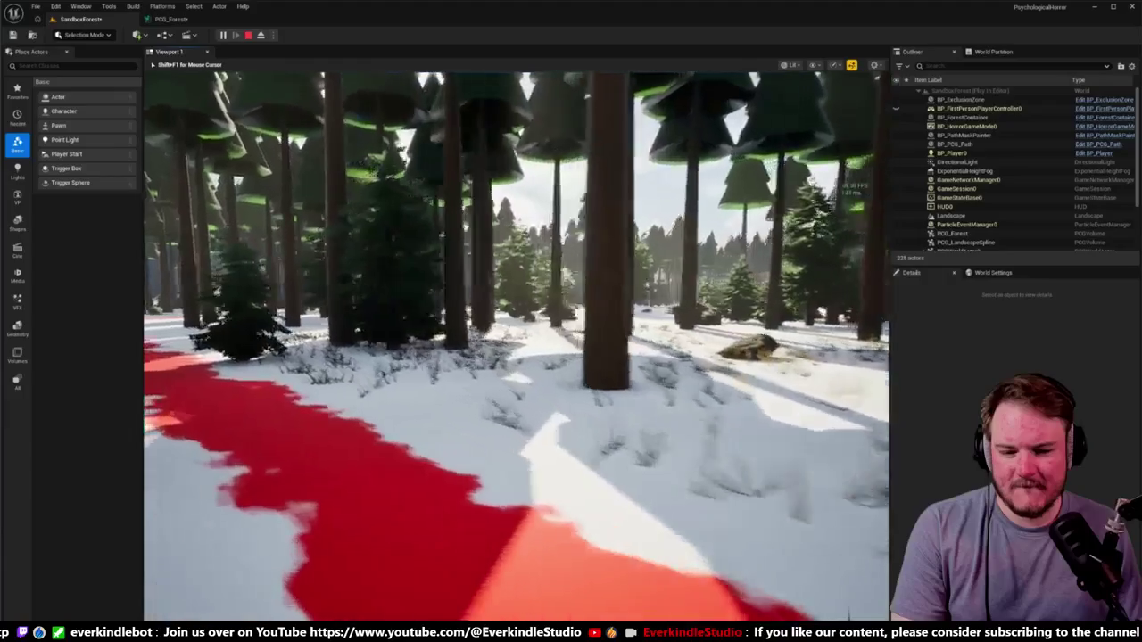
pyautogui.press('w')
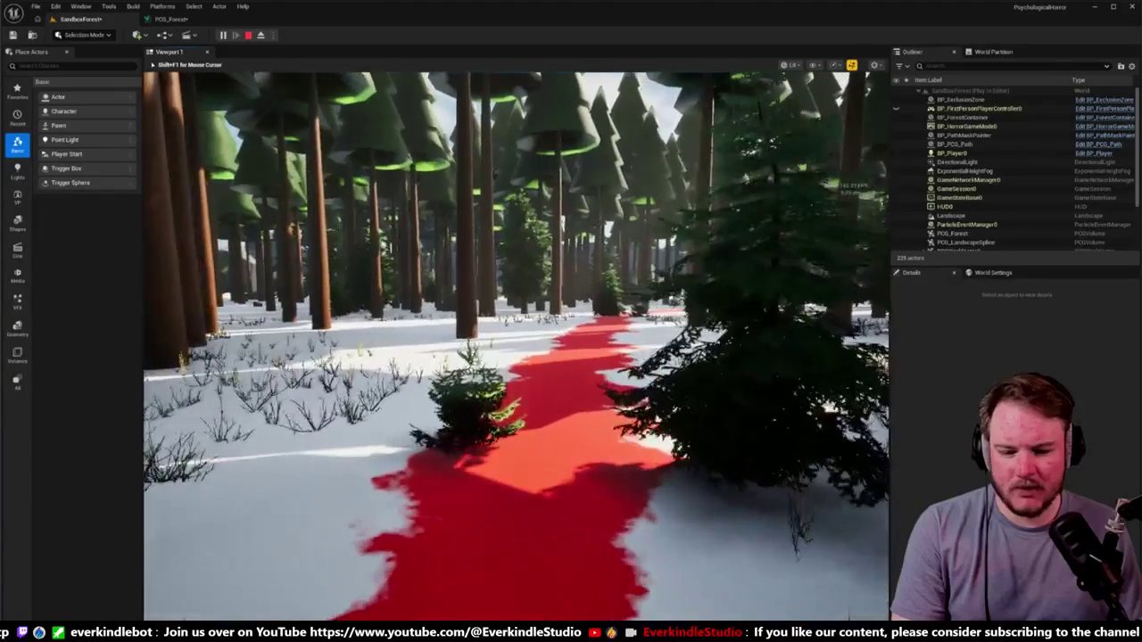
pyautogui.press('w')
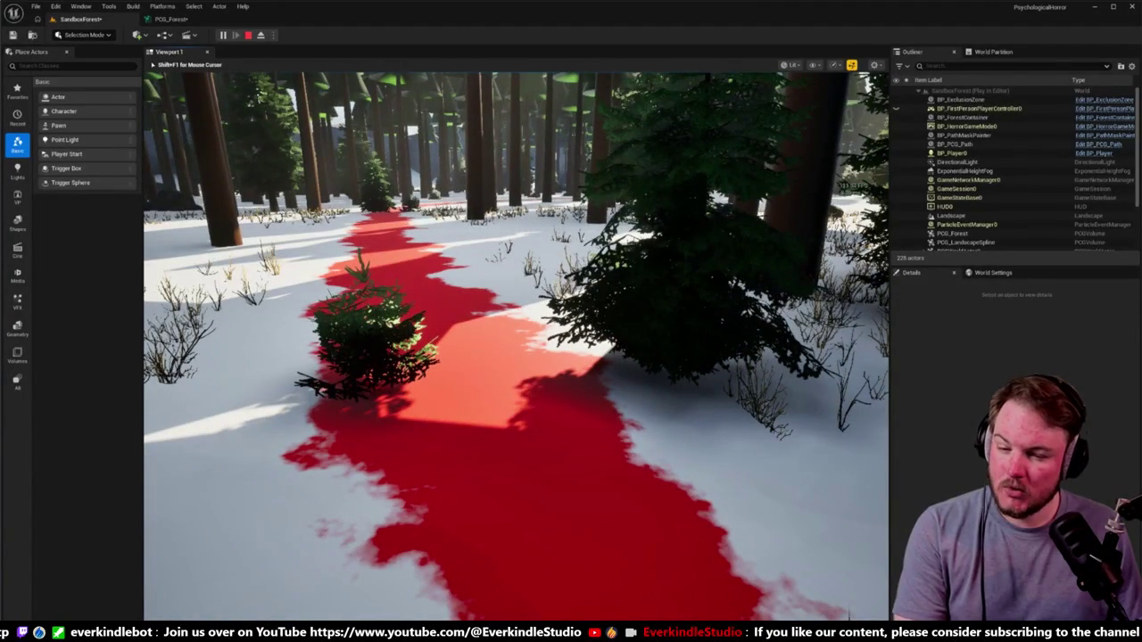
pyautogui.press('Escape')
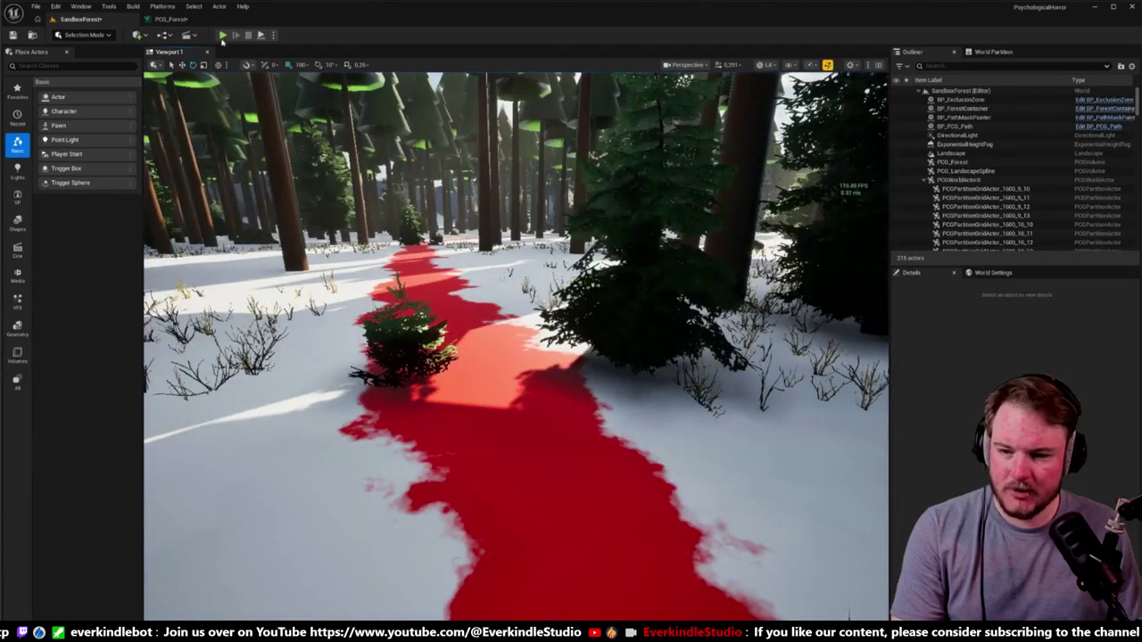
pyautogui.click(170, 19)
# Open the Spline Paths Differences subgraph, then go back to the SandboxForest level.
pyautogui.scroll(2, 541, 259)
pyautogui.click(542, 259)
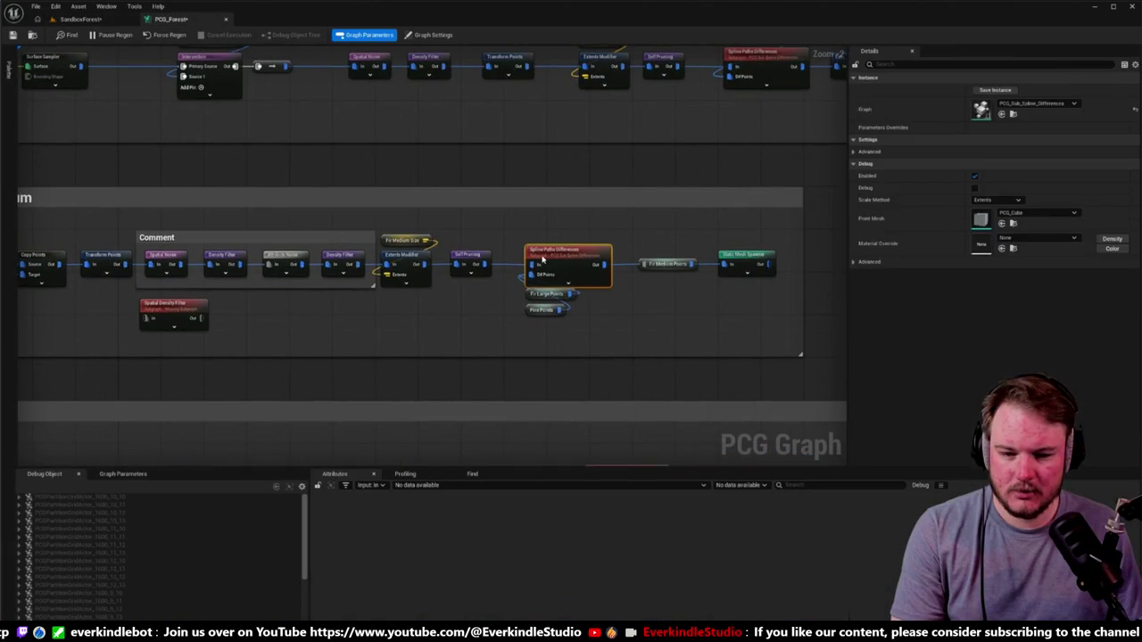
pyautogui.doubleClick(542, 259)
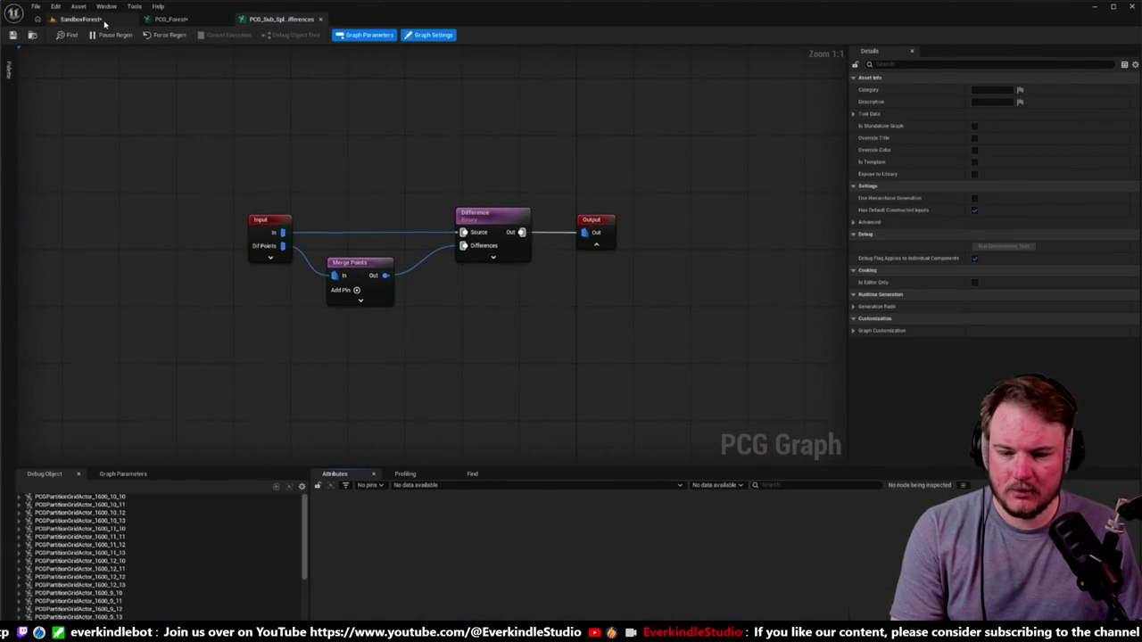
pyautogui.click(104, 21)
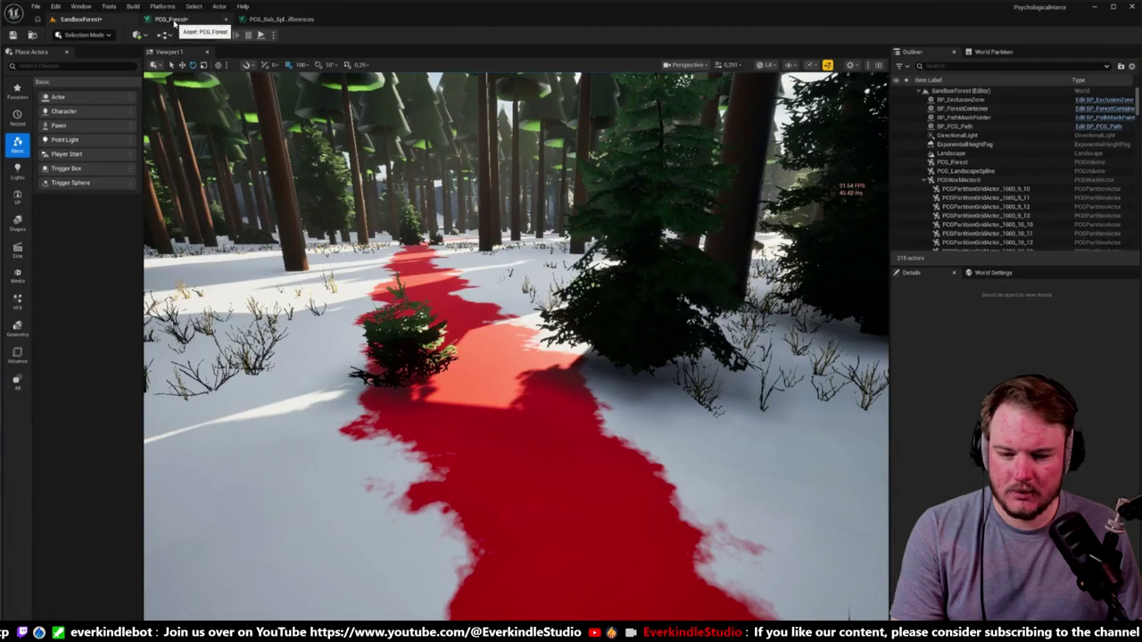
# Select the PCG_Forest actor's PCG component and run Cleanup so the forest regenerates.
pyautogui.click(520, 303)
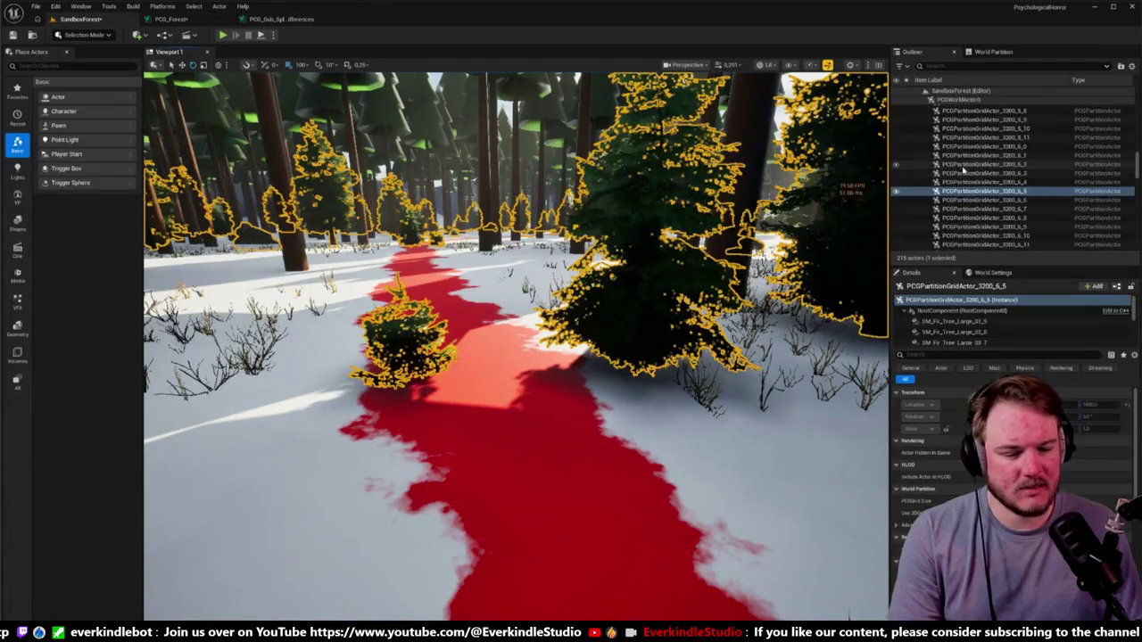
pyautogui.click(926, 99)
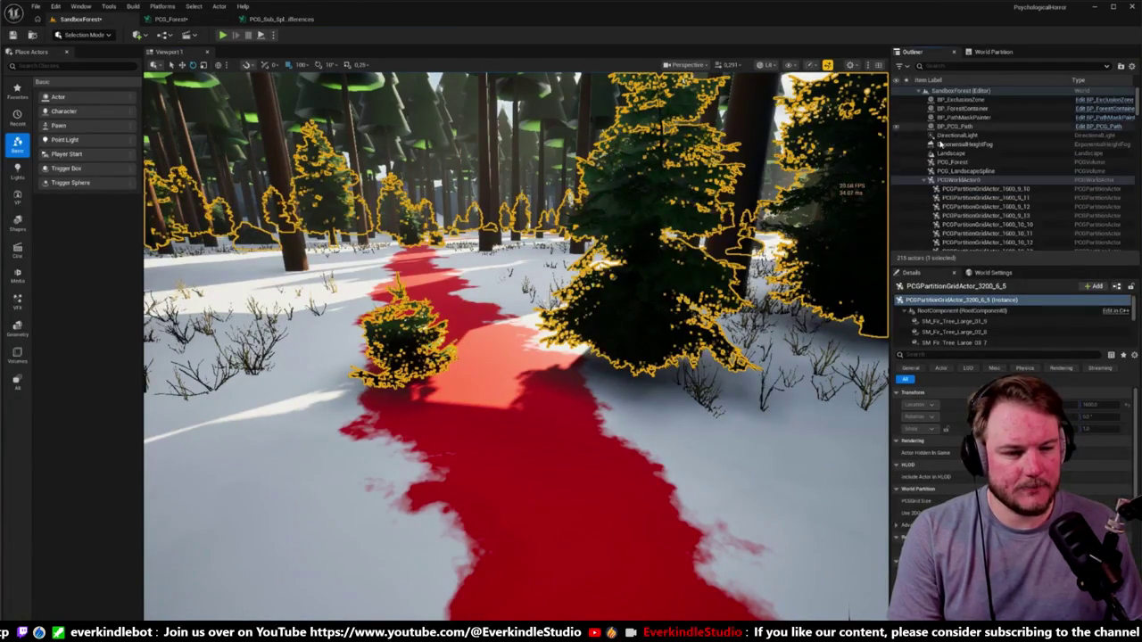
pyautogui.click(962, 108)
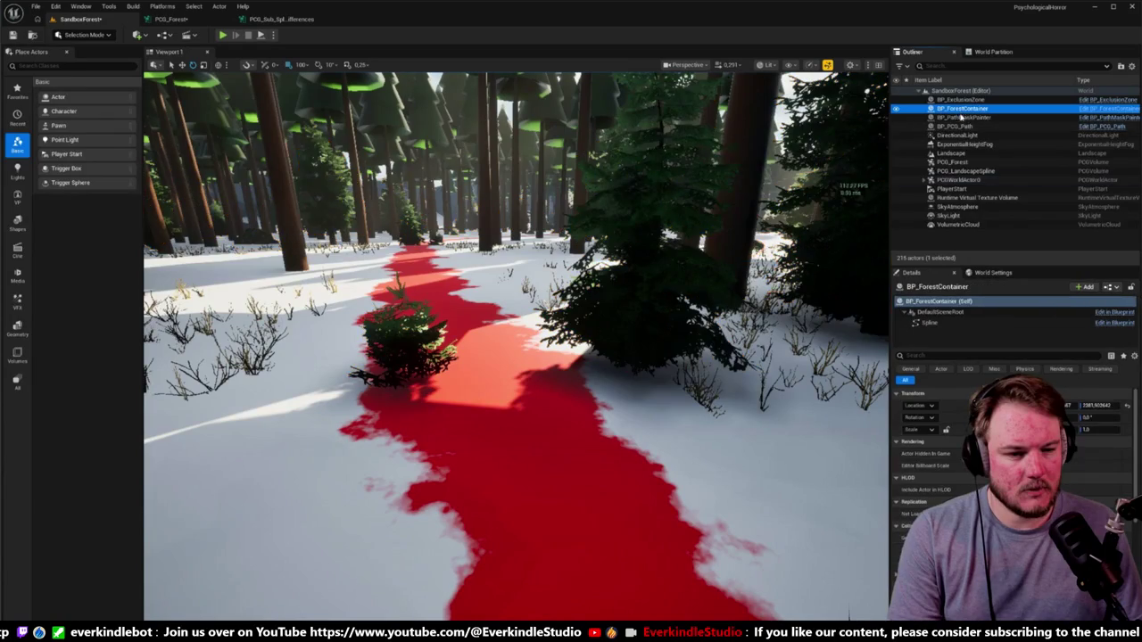
pyautogui.click(953, 161)
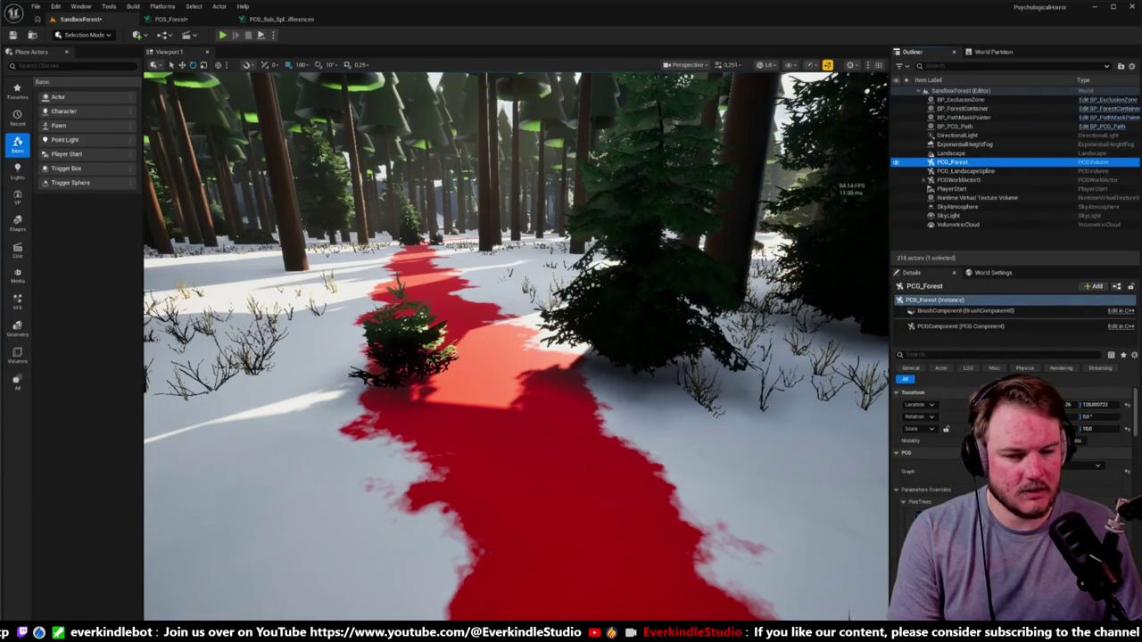
pyautogui.click(1008, 327)
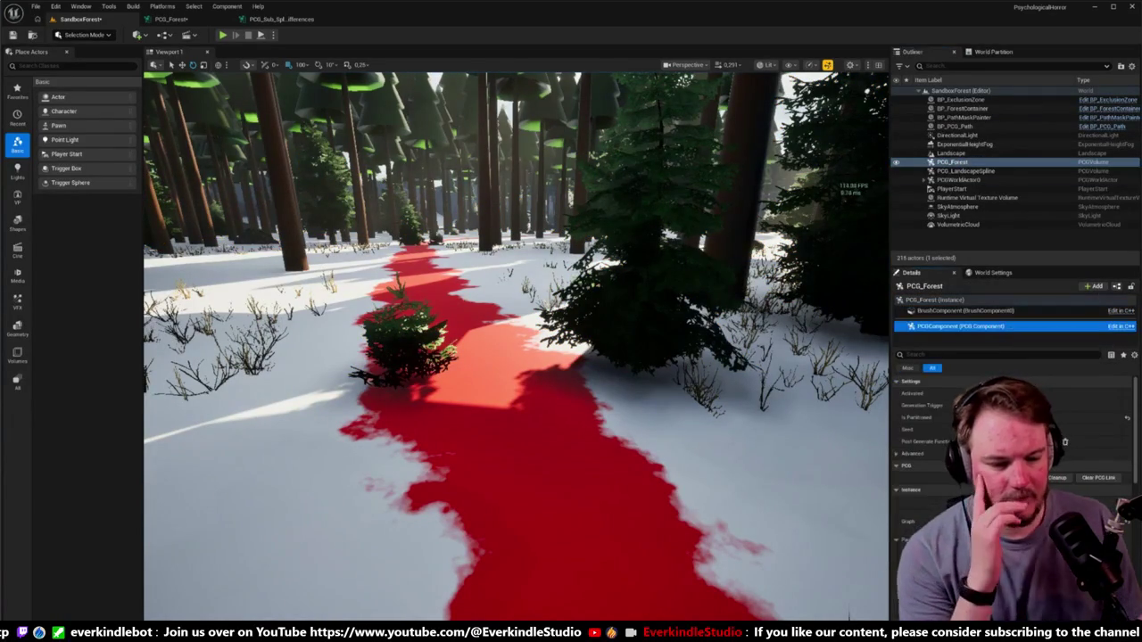
pyautogui.click(1053, 478)
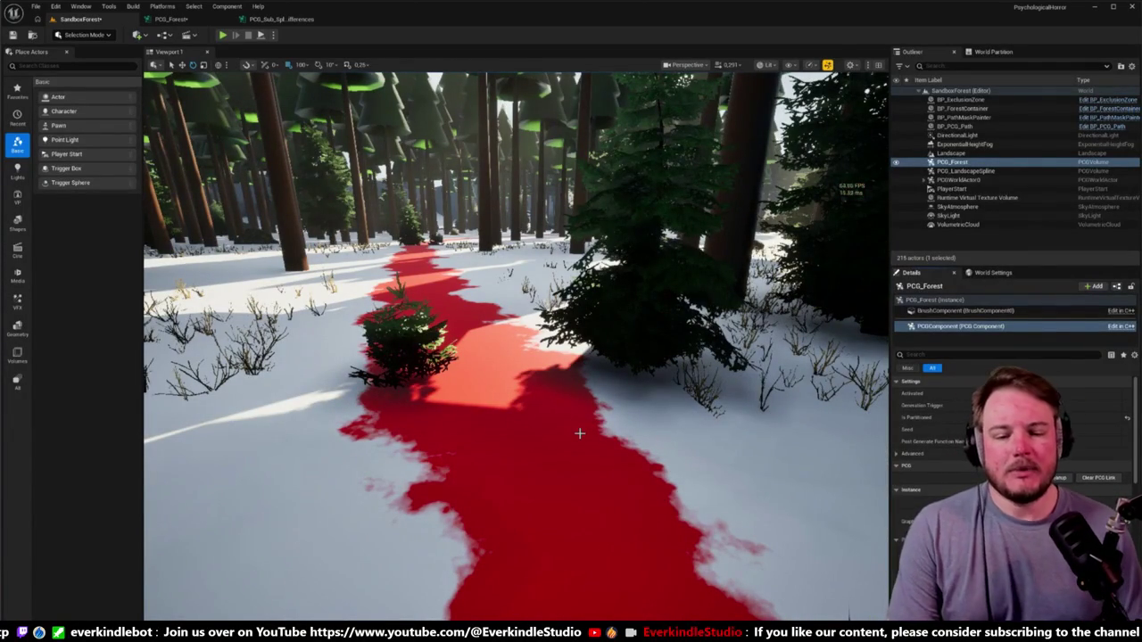
pyautogui.moveTo(559, 429)
pyautogui.mouseDown()
pyautogui.moveTo(546, 460)
pyautogui.moveTo(546, 438)
pyautogui.moveTo(500, 437)
pyautogui.mouseUp()
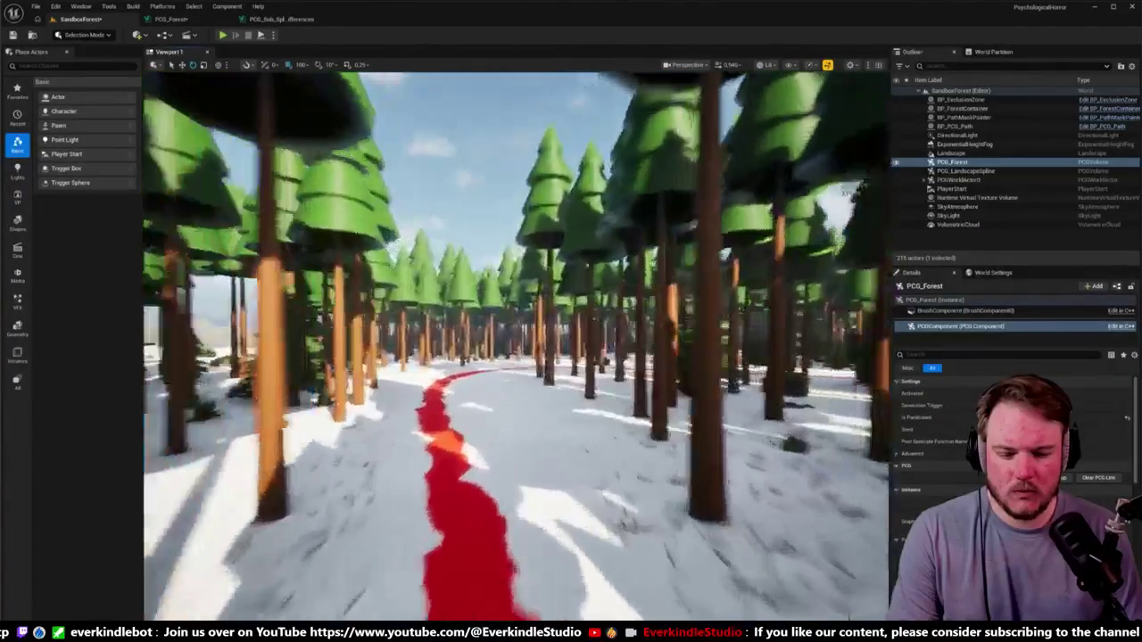
# Fly along the red path, rise for an overview, drop into the trees, then return to PCG_Forest.
pyautogui.press('w')
pyautogui.press('e')
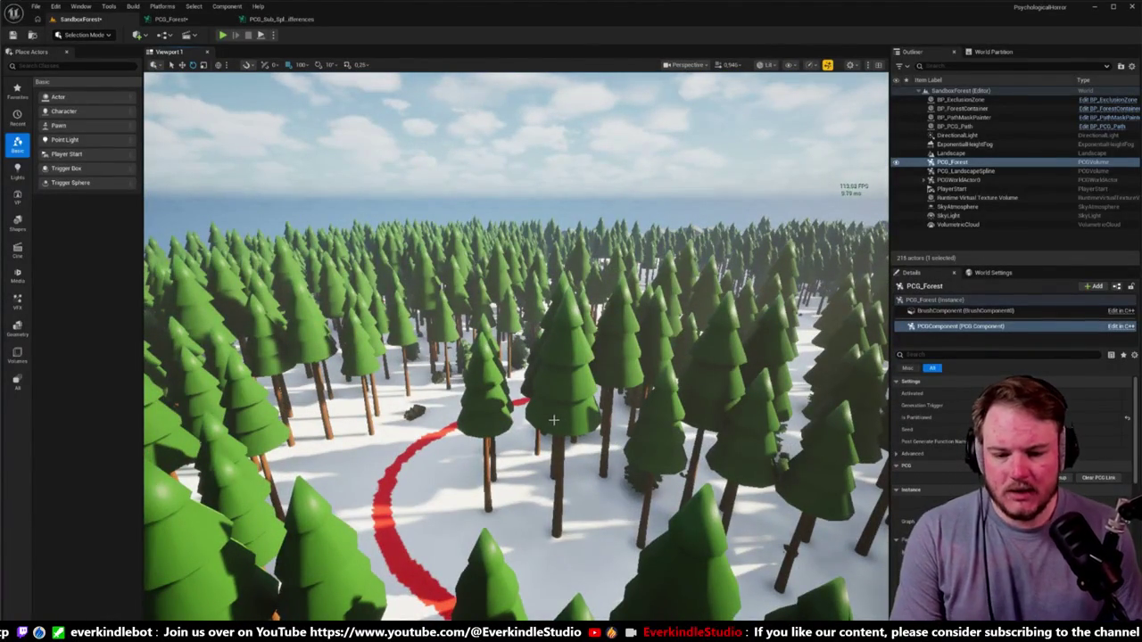
pyautogui.press('w')
pyautogui.press('w')
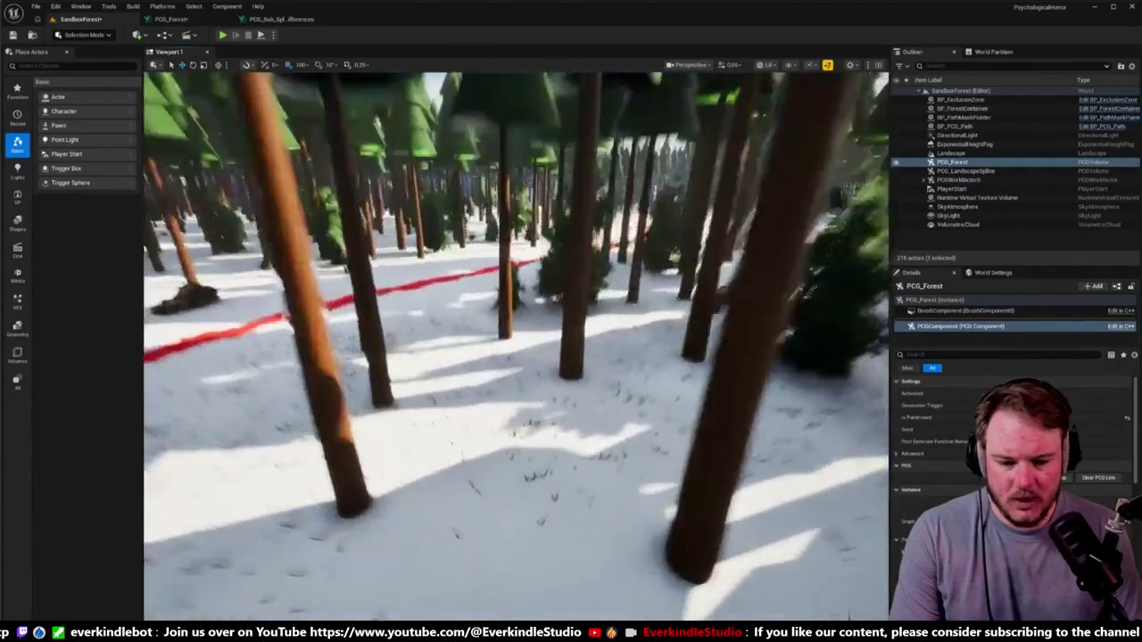
pyautogui.press('s')
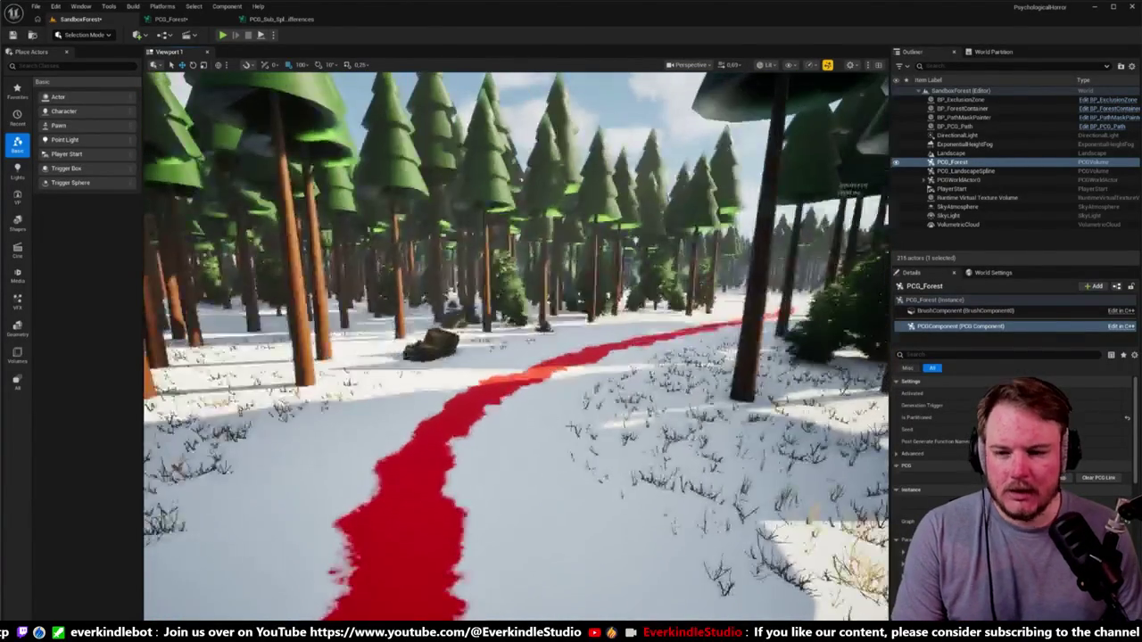
pyautogui.hotkey('ctrl', 'Tab')
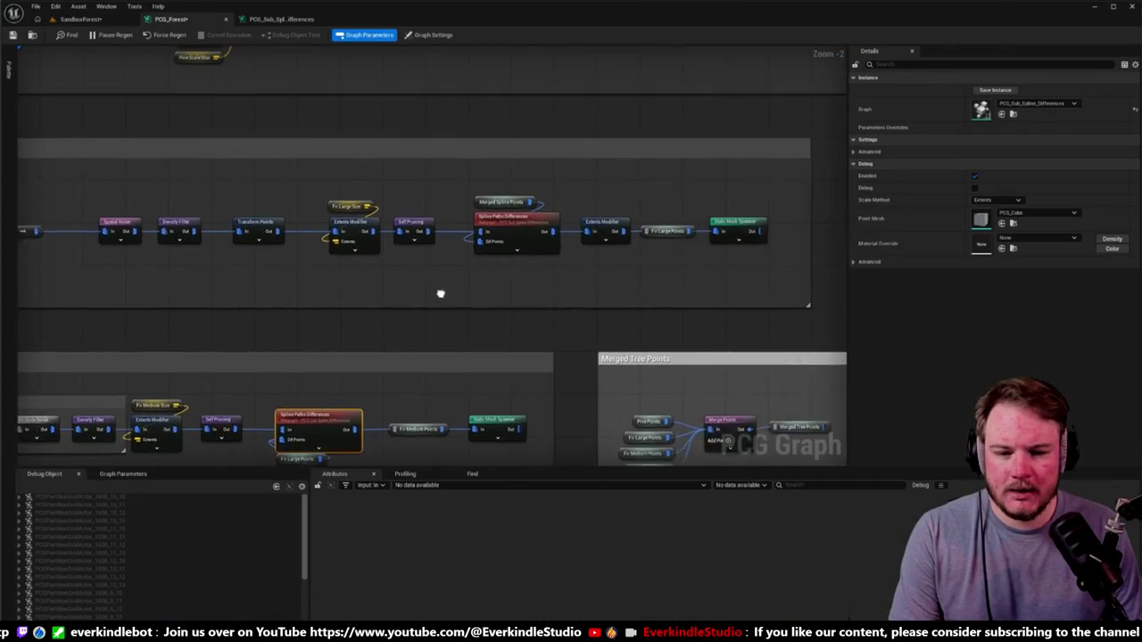
# Select Merged Spline Points together with the Spline Paths Differences subgraph node.
pyautogui.moveTo(446, 186)
pyautogui.mouseDown()
pyautogui.moveTo(563, 266)
pyautogui.moveTo(569, 296)
pyautogui.mouseUp()
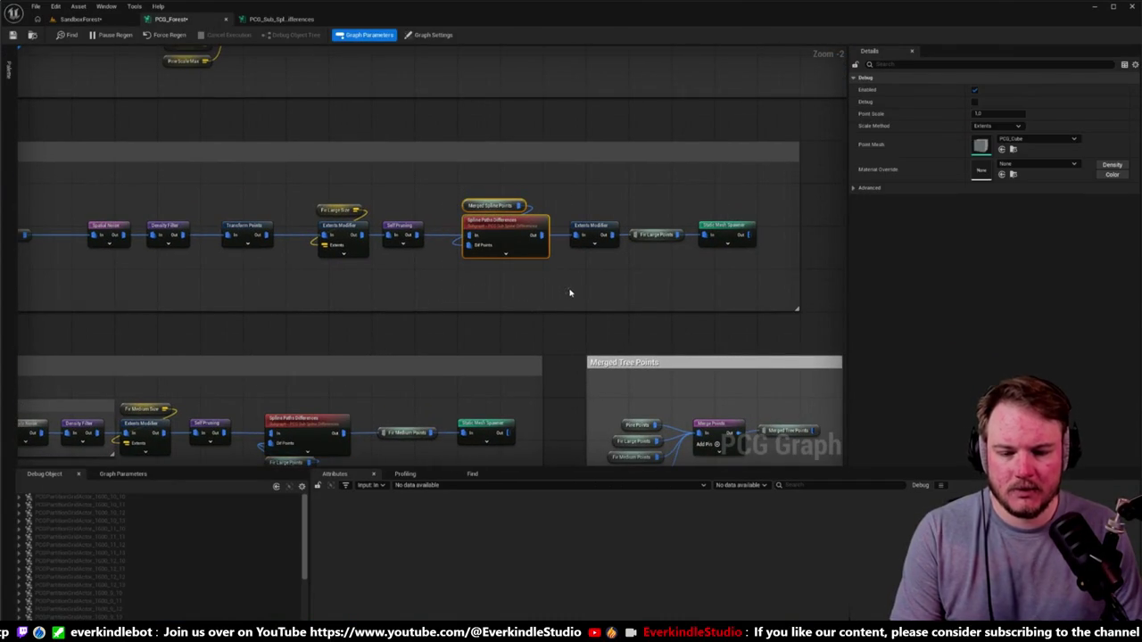
pyautogui.click(531, 230)
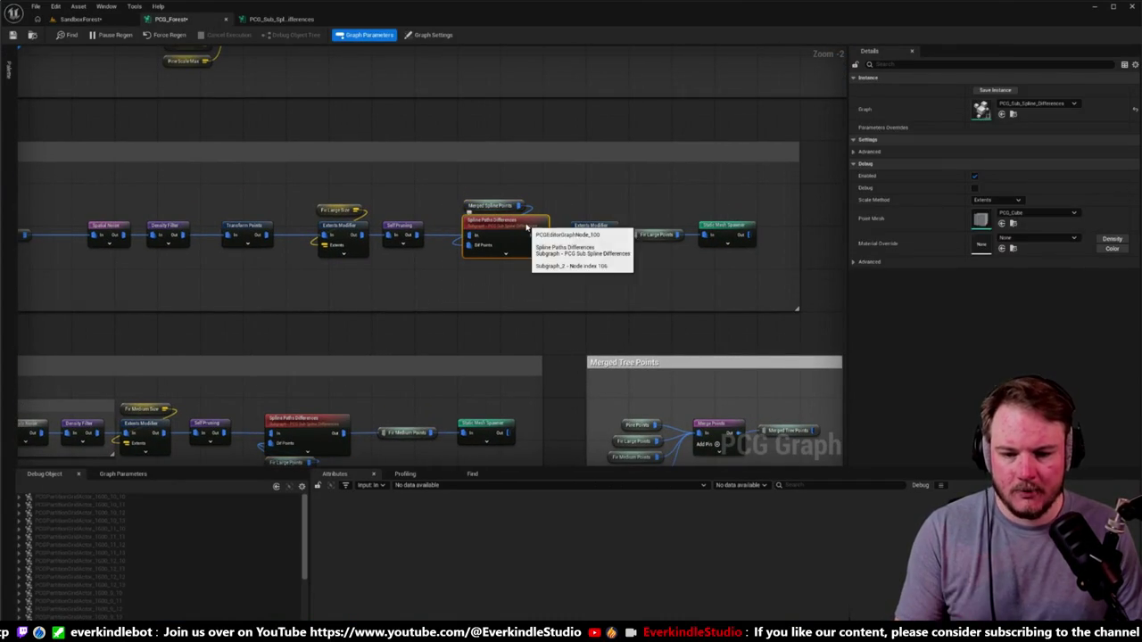
pyautogui.moveTo(453, 193); pyautogui.dragTo(549, 261)
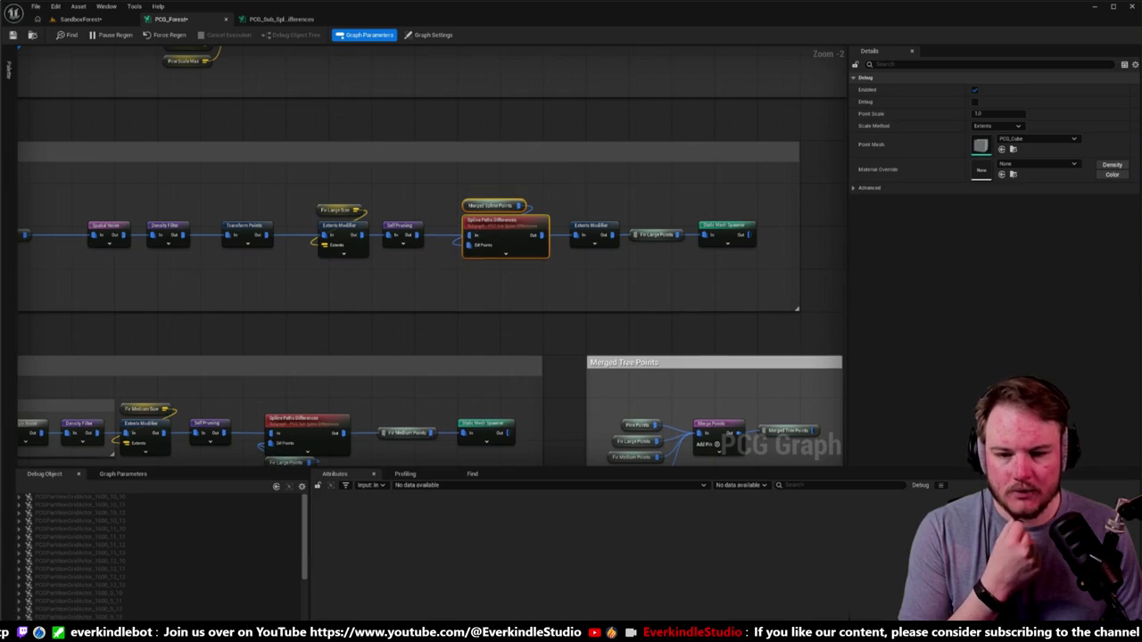
pyautogui.scroll(-6, 556, 408)
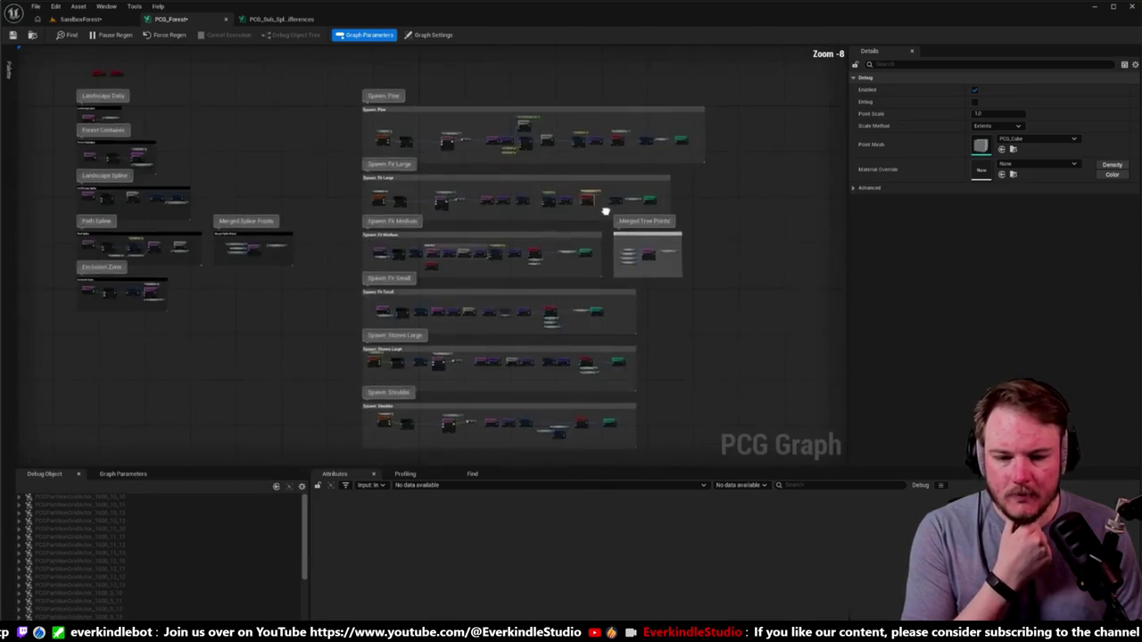
# Inspect the Difference node inside the PCG_Sub_Spline_Differences subgraph, then return to PCG_Forest.
pyautogui.click(281, 18)
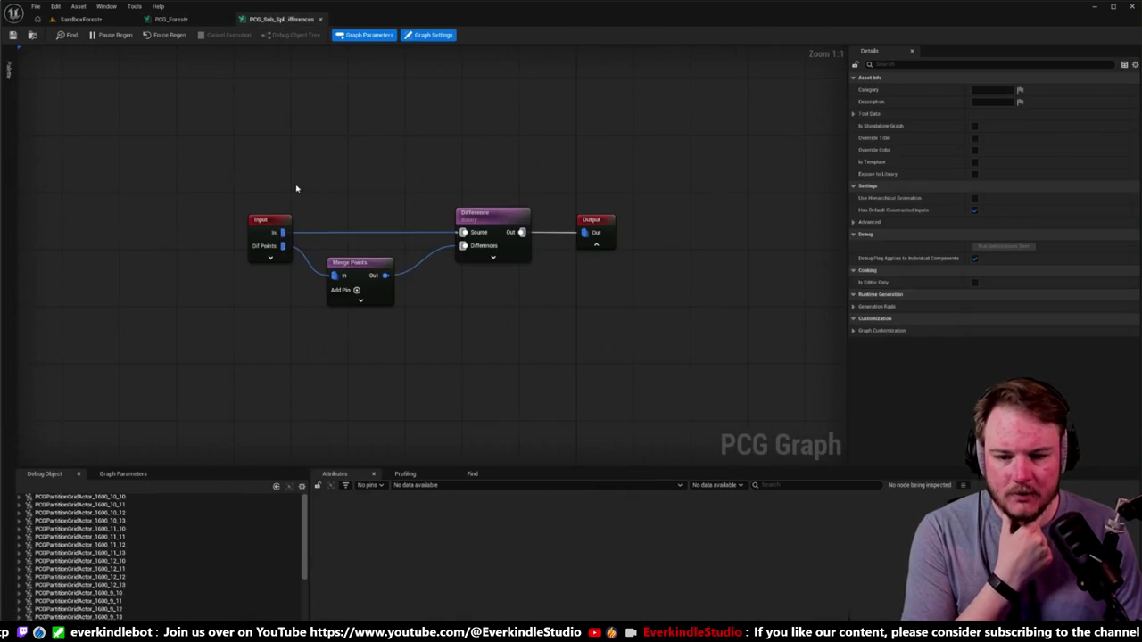
pyautogui.click(380, 229)
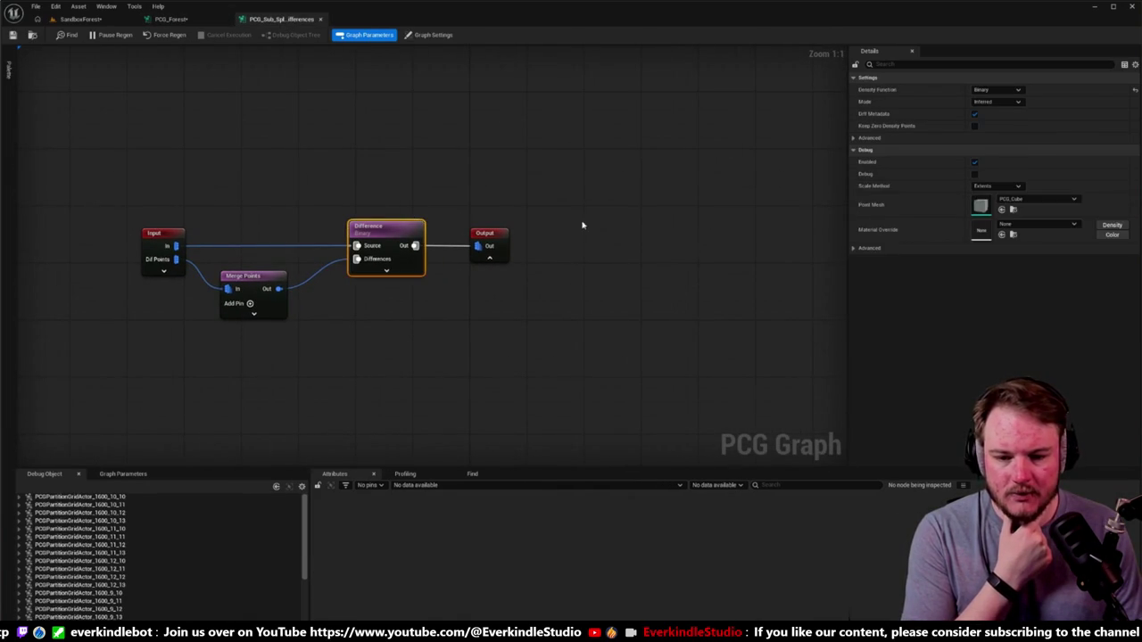
pyautogui.click(169, 19)
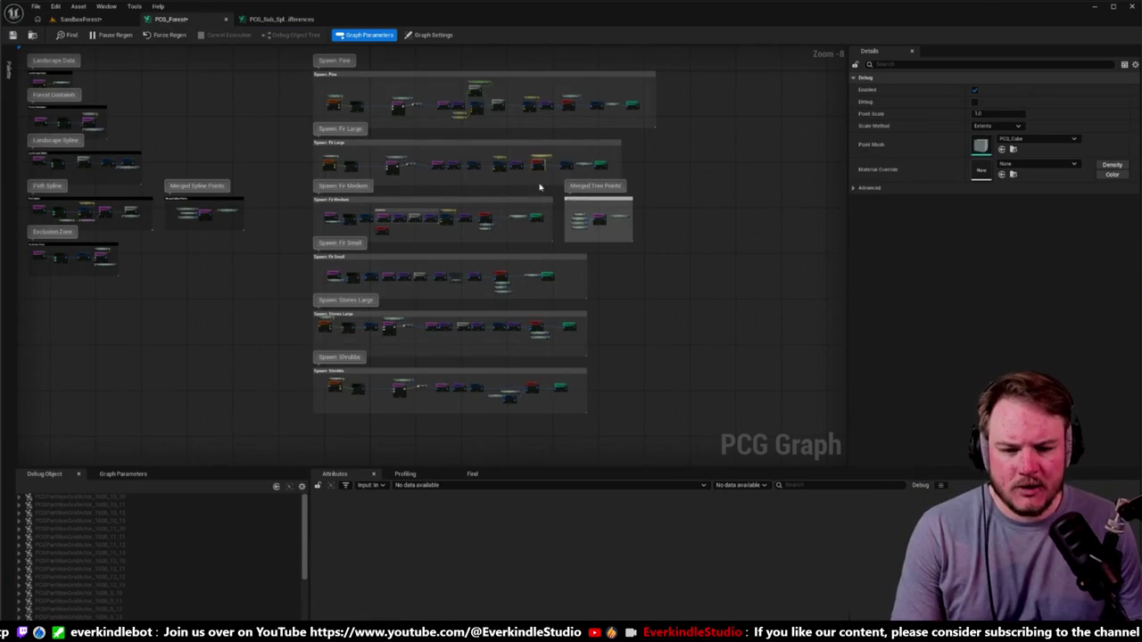
# Select the four tree point inputs of Merged Tree Points, leaving its output unconnected.
pyautogui.scroll(9, 629, 232)
pyautogui.moveTo(342, 112); pyautogui.dragTo(396, 237)
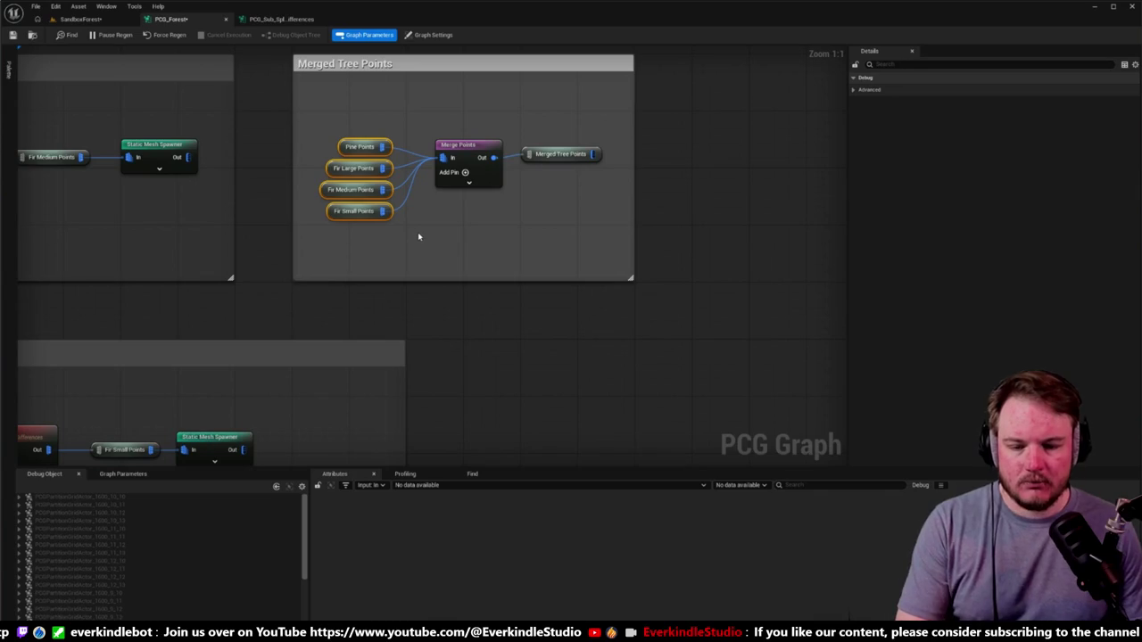
pyautogui.scroll(-5, 428, 324)
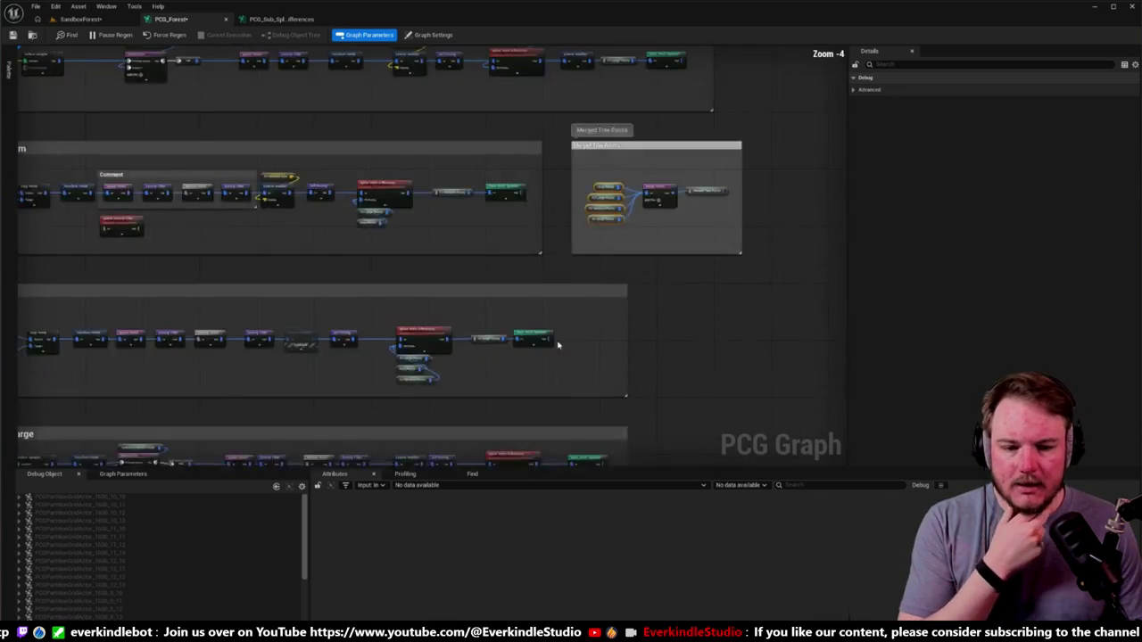
pyautogui.scroll(4, 543, 256)
pyautogui.moveTo(655, 174); pyautogui.dragTo(622, 233)
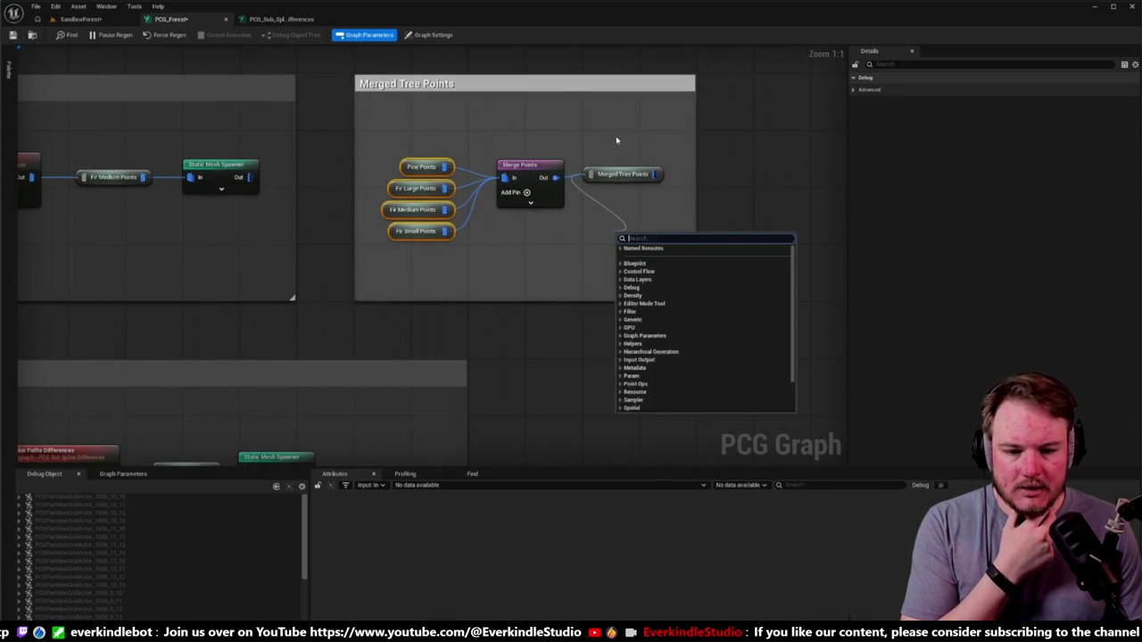
pyautogui.click(580, 393)
# Zoom to Spawn Shrubs and select Merged Spline Points, Merged Tree Points and Extents Modifier.
pyautogui.scroll(-6, 515, 321)
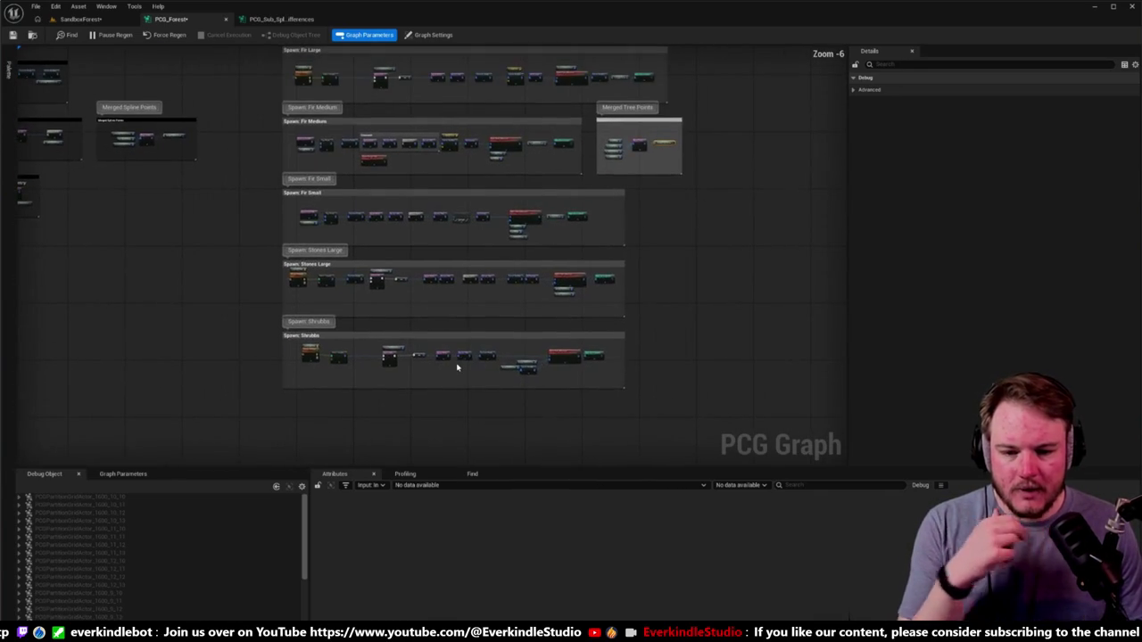
pyautogui.scroll(2, 455, 370)
pyautogui.rightClick(459, 377)
pyautogui.click(446, 380)
pyautogui.scroll(5, 429, 385)
pyautogui.moveTo(412, 322); pyautogui.dragTo(523, 406)
# Check the shrub Spline Paths Differences and Static Mesh Spawner nodes, then fly along the SandboxForest path.
pyautogui.click(619, 296)
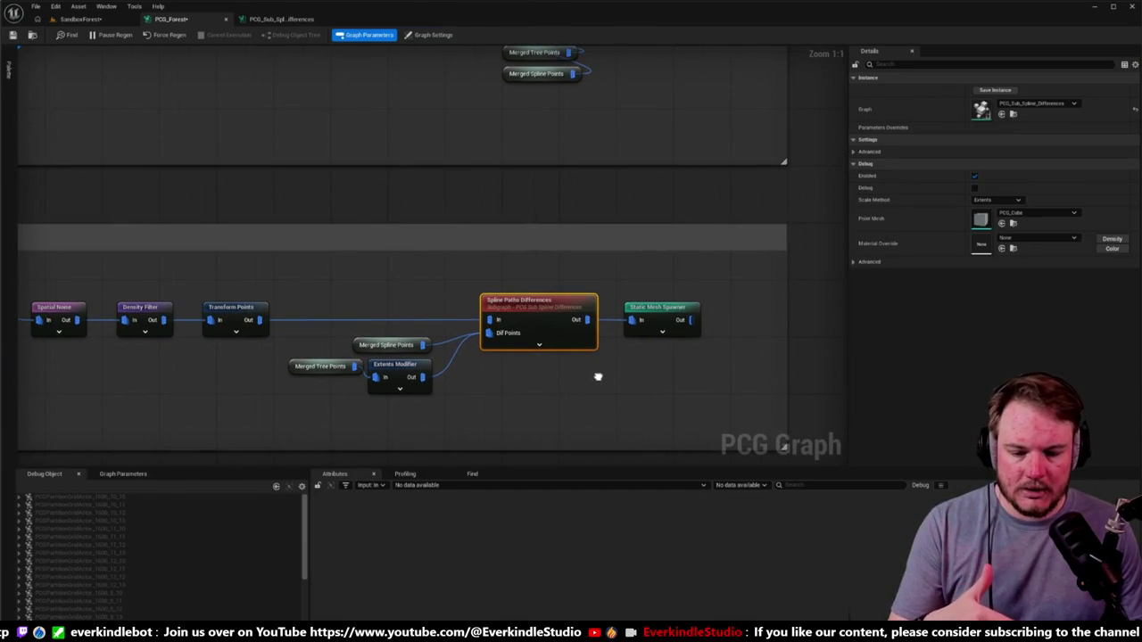
pyautogui.click(624, 297)
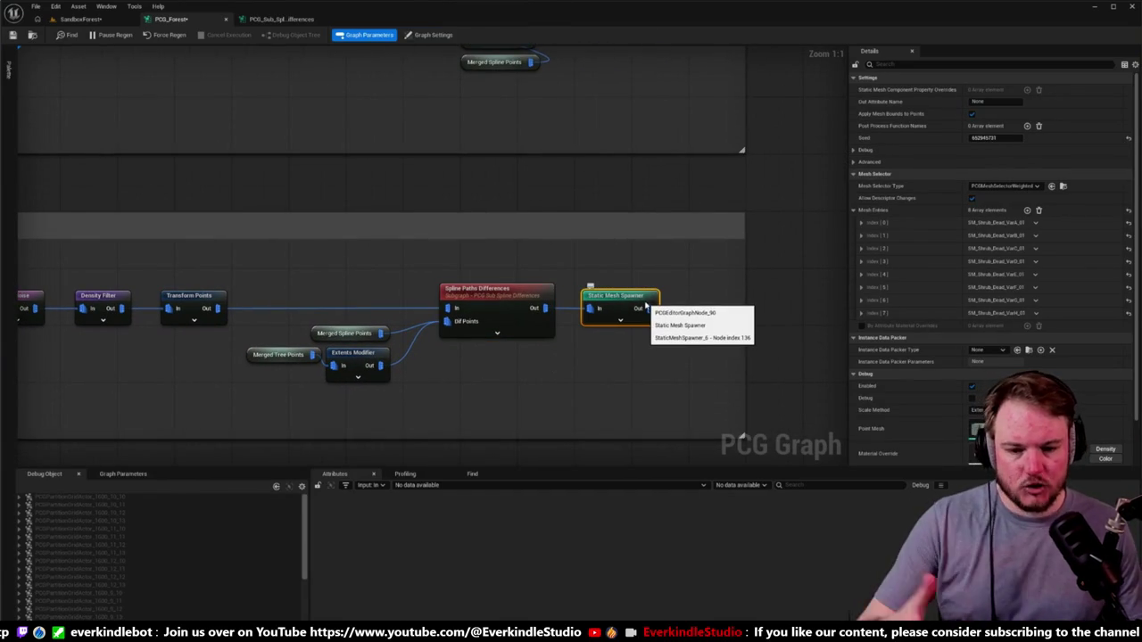
pyautogui.click(81, 19)
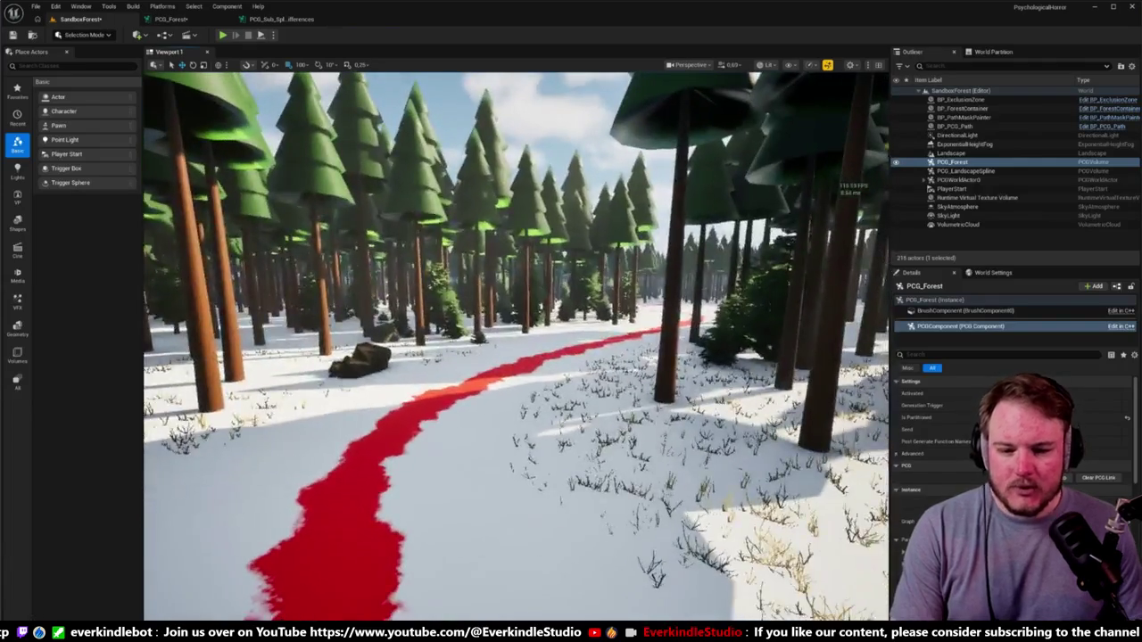
pyautogui.moveTo(590, 338)
pyautogui.mouseDown()
pyautogui.moveTo(582, 291)
pyautogui.moveTo(590, 337)
pyautogui.mouseUp()
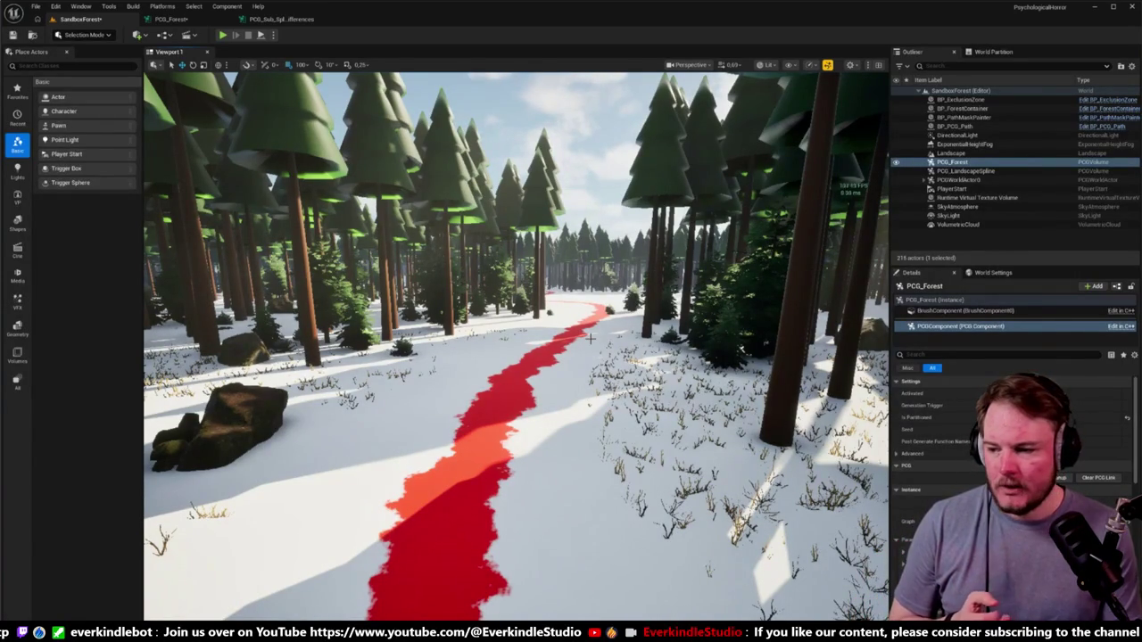
pyautogui.moveTo(590, 338); pyautogui.dragTo(488, 250)
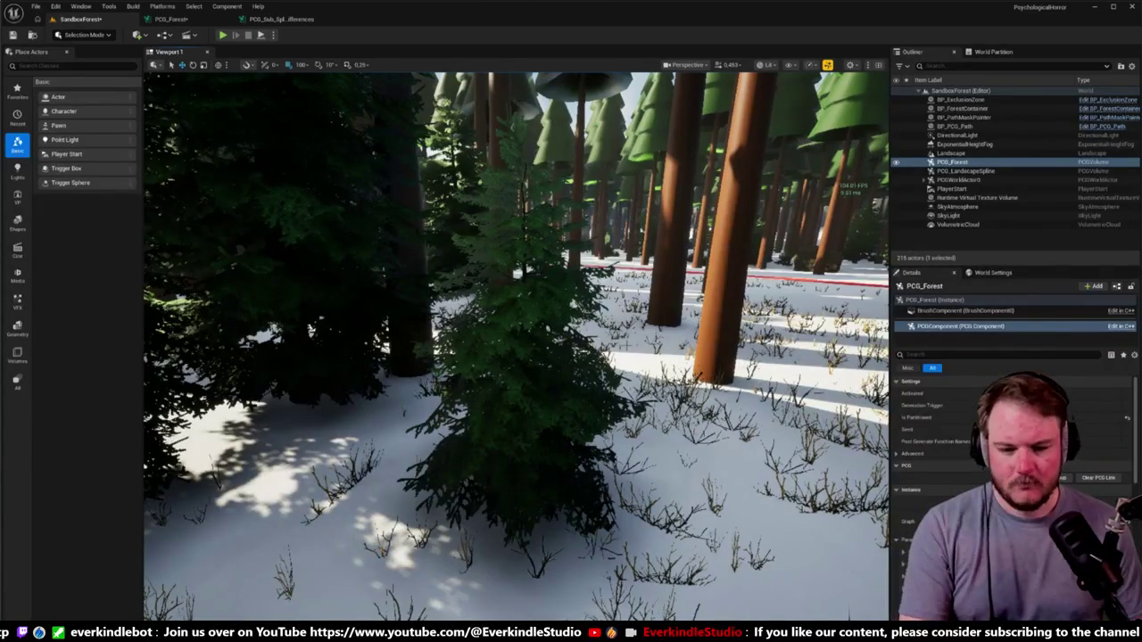
pyautogui.moveTo(626, 353)
pyautogui.mouseDown()
pyautogui.moveTo(580, 268)
pyautogui.moveTo(499, 367)
pyautogui.moveTo(477, 330)
pyautogui.moveTo(527, 351)
pyautogui.mouseUp()
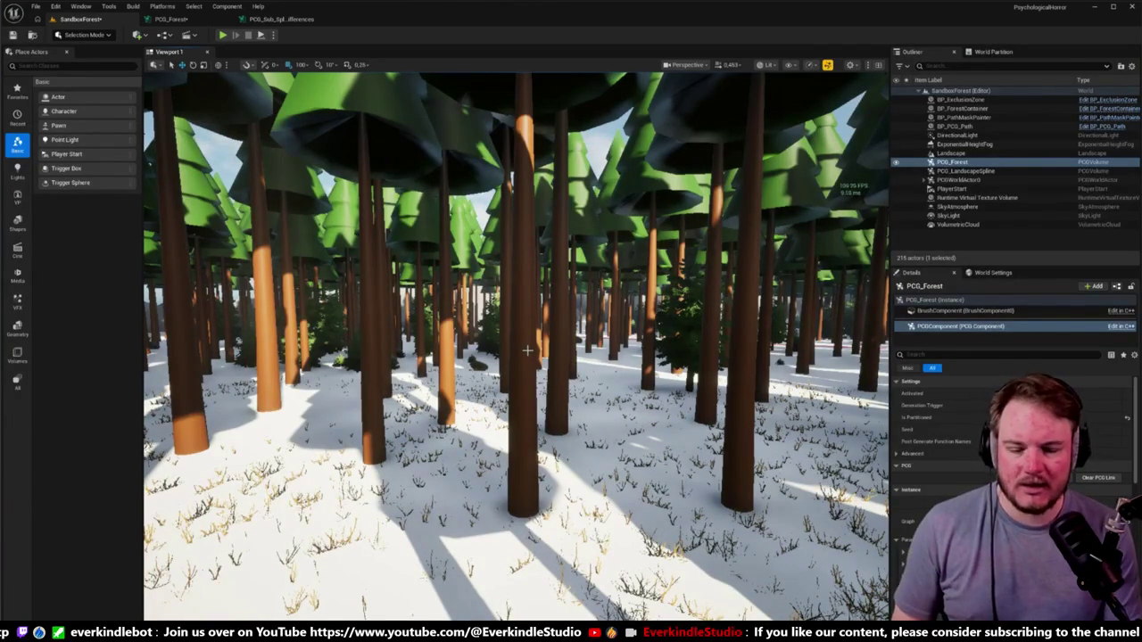
pyautogui.moveTo(528, 351)
pyautogui.mouseDown()
pyautogui.moveTo(527, 339)
pyautogui.moveTo(553, 332)
pyautogui.moveTo(555, 356)
pyautogui.mouseUp()
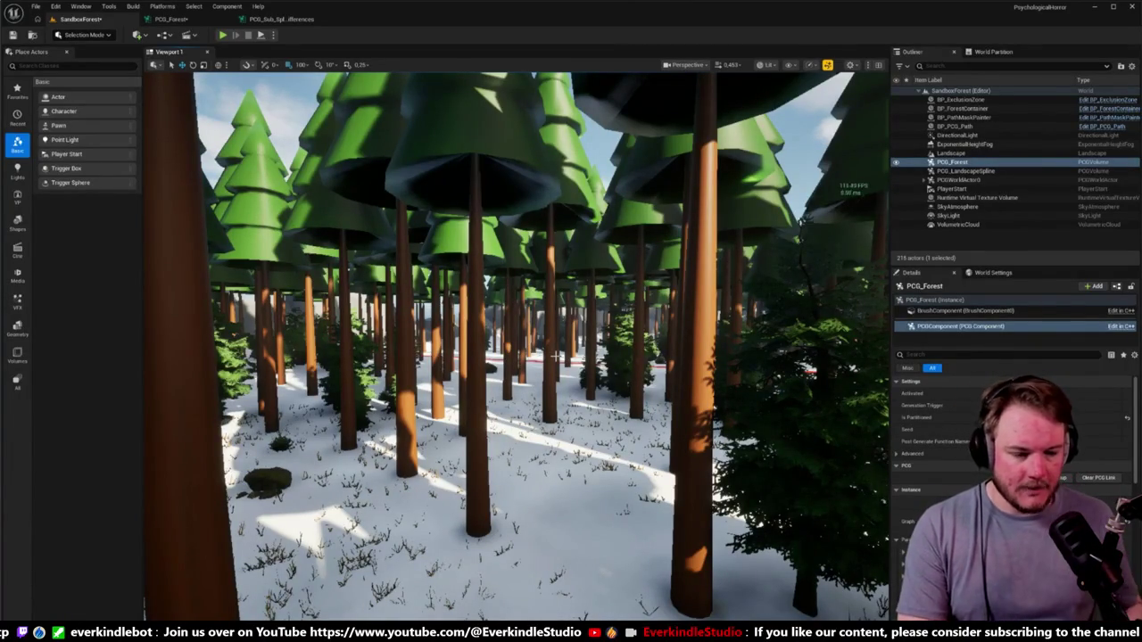
pyautogui.scroll(2, 493, 185)
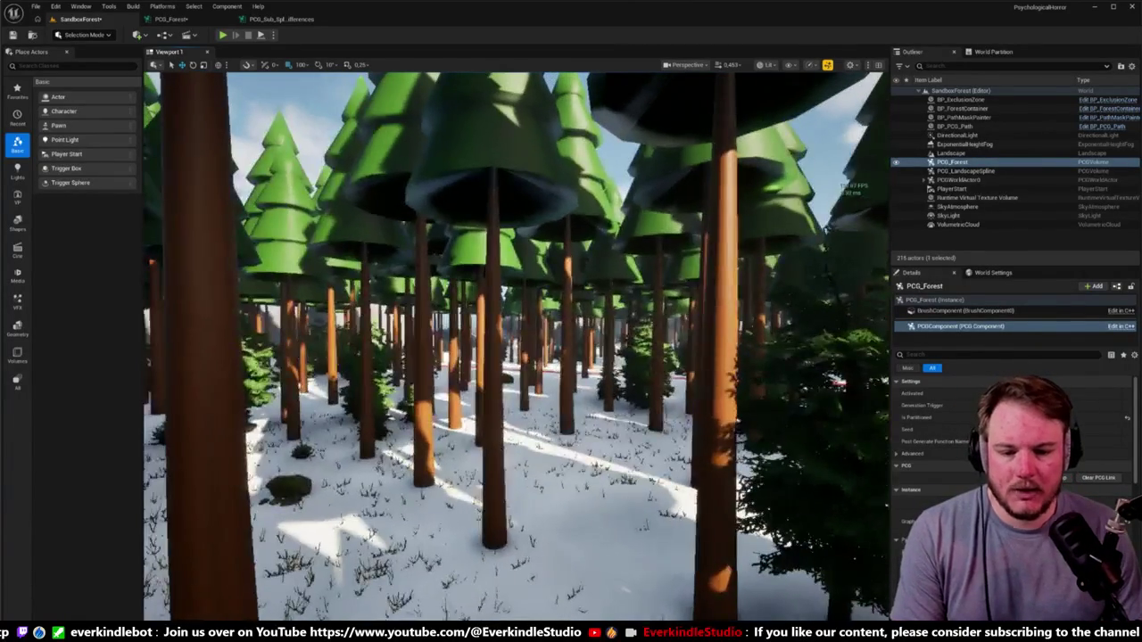